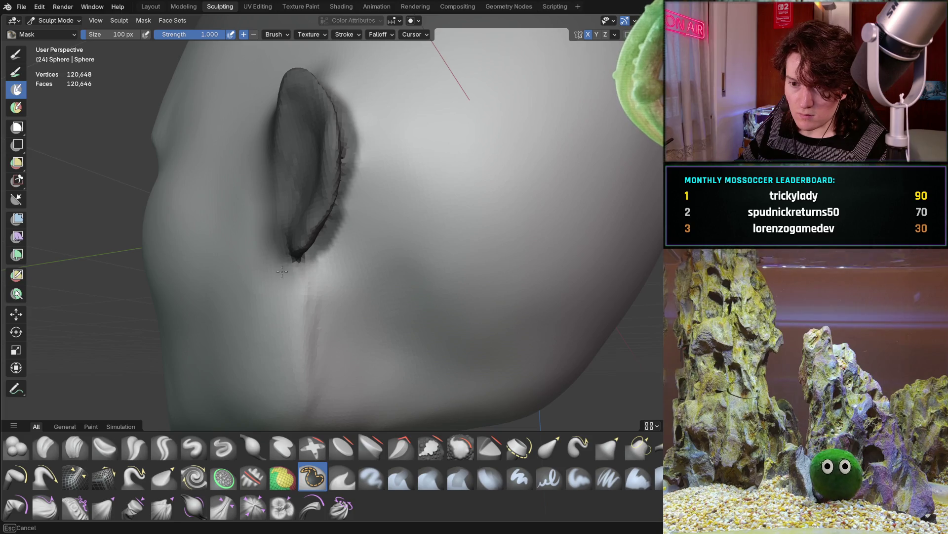
Step: Paint a mask along the rim of the ear
middle_drag(351, 231, 322, 299)
drag(304, 286, 312, 210)
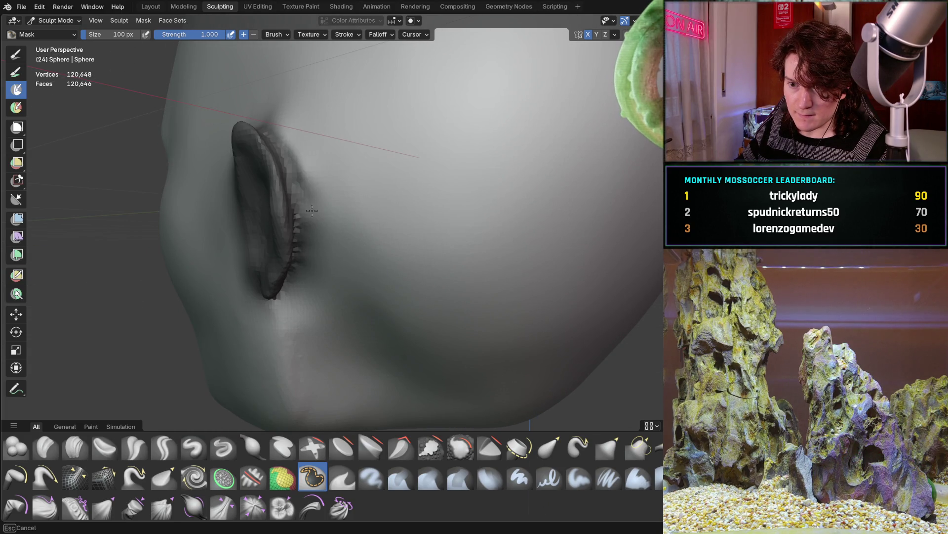
mouse_move(305, 125)
middle_down()
mouse_move(330, 163)
mouse_move(318, 195)
mouse_move(297, 186)
middle_up()
scroll(360, 166, down, 3)
mouse_move(360, 167)
middle_down()
mouse_move(435, 153)
mouse_move(424, 204)
middle_up()
Step: Invert the mask so only the ear is free, with the Move tool active
key(ctrl+i)
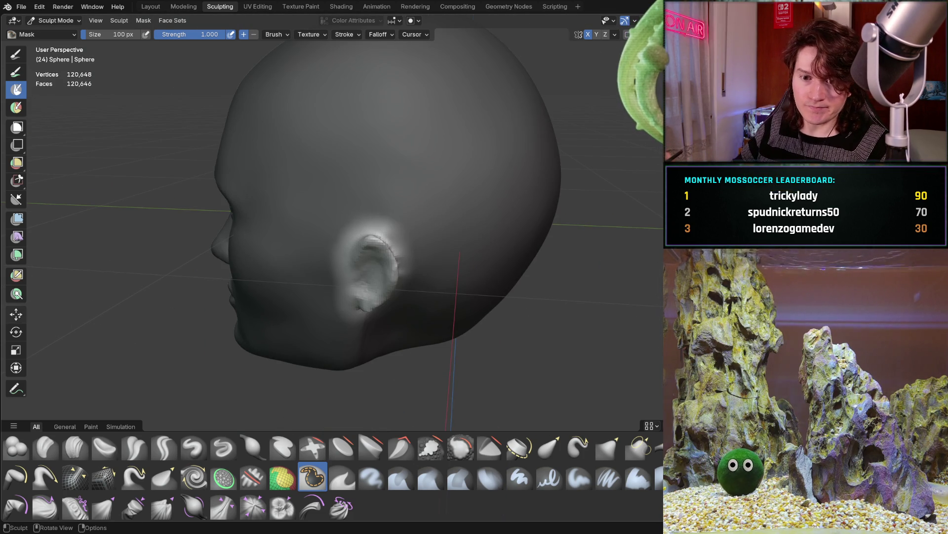
click(15, 314)
mouse_move(312, 234)
middle_down()
mouse_move(452, 259)
mouse_move(356, 245)
middle_up()
middle_drag(475, 232, 548, 242)
Step: Raise the ear vertically along the Z axis
key(z)
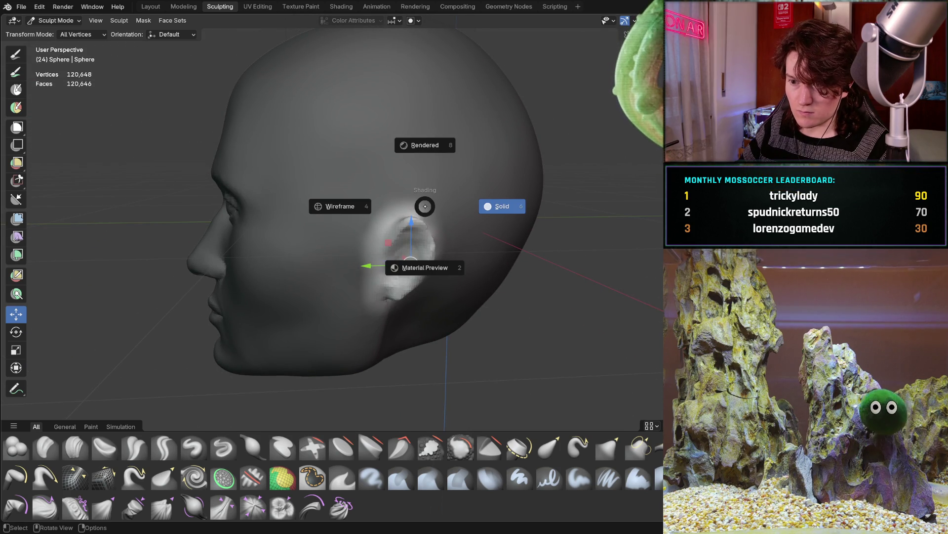
key(Escape)
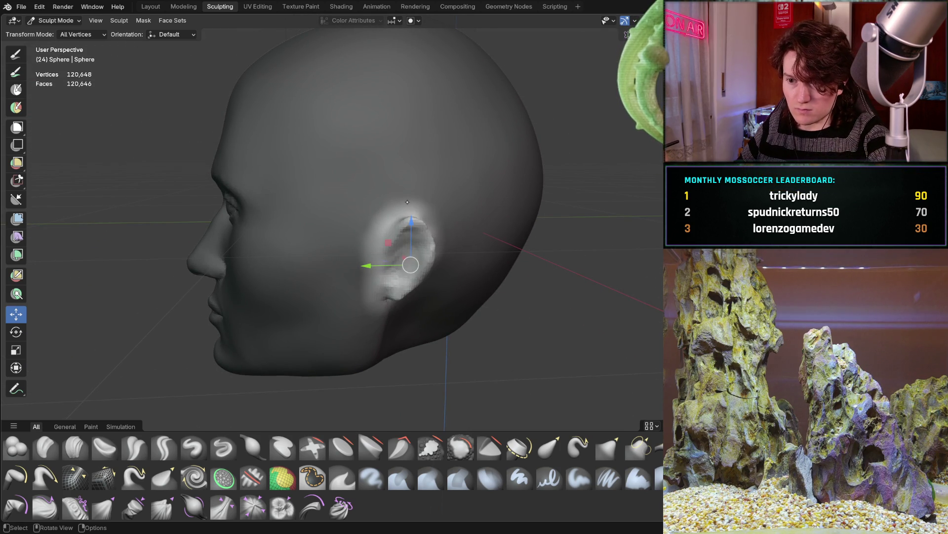
key(g)
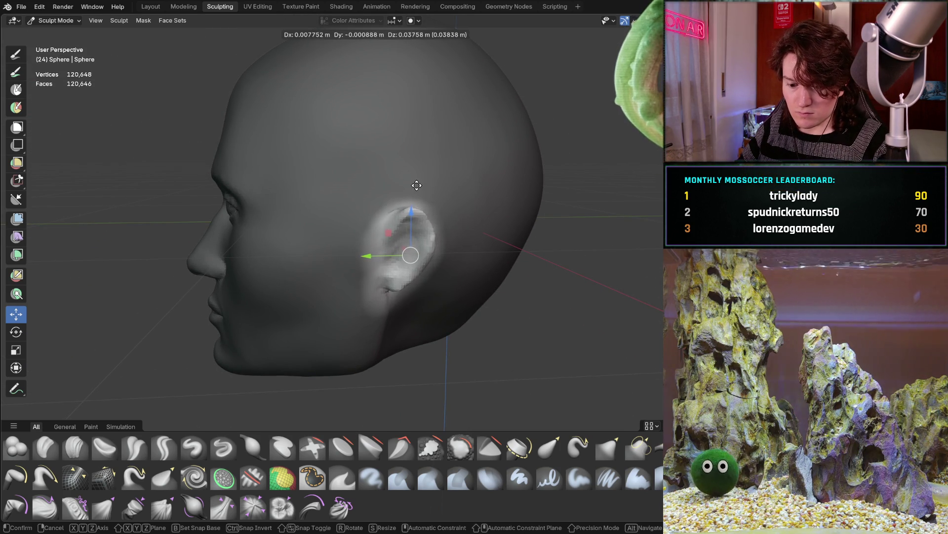
key(z)
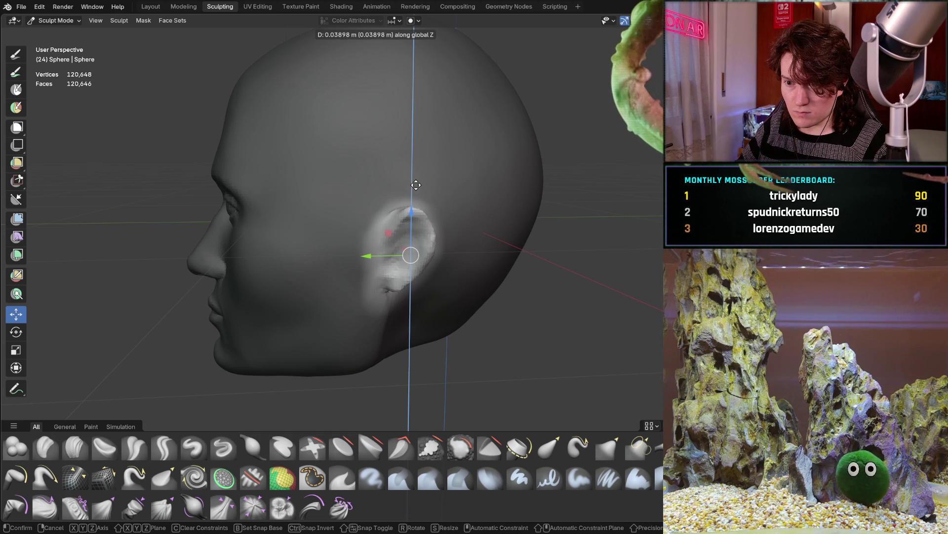
click(419, 185)
mouse_move(420, 185)
middle_down()
mouse_move(538, 190)
mouse_move(362, 217)
mouse_move(479, 211)
middle_up()
scroll(366, 217, up, 5)
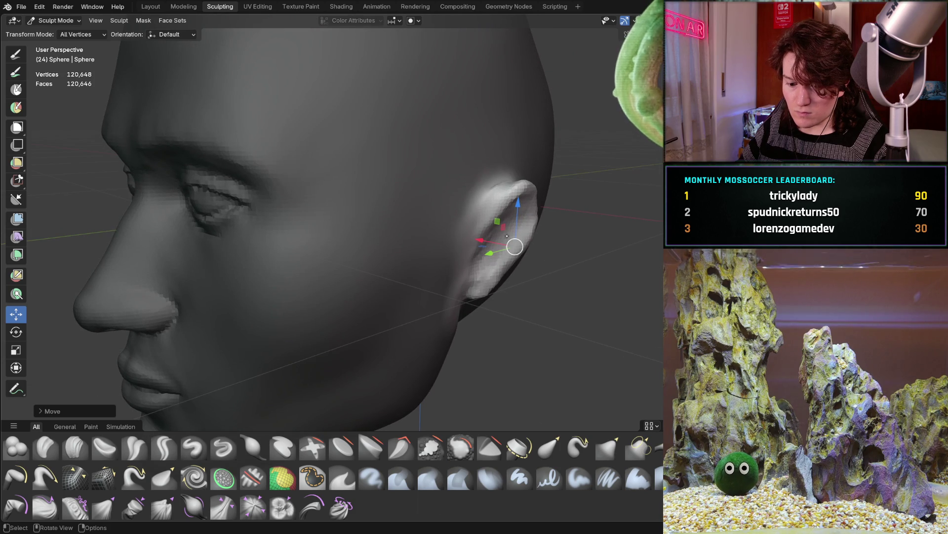
Step: Shift the ear sideways along the X axis in two small moves
key(g)
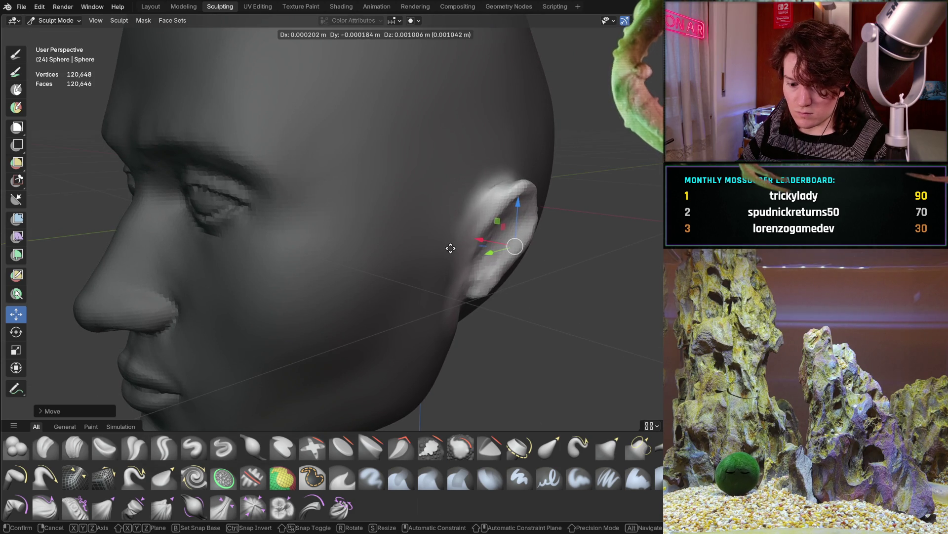
key(x)
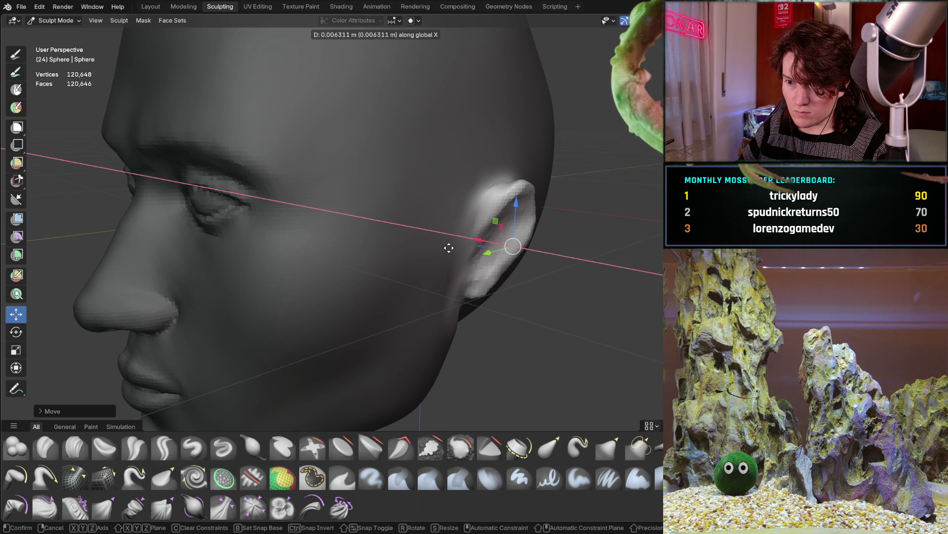
click(444, 246)
mouse_move(431, 246)
middle_down()
mouse_move(414, 262)
mouse_move(321, 237)
mouse_move(503, 228)
mouse_move(327, 235)
middle_up()
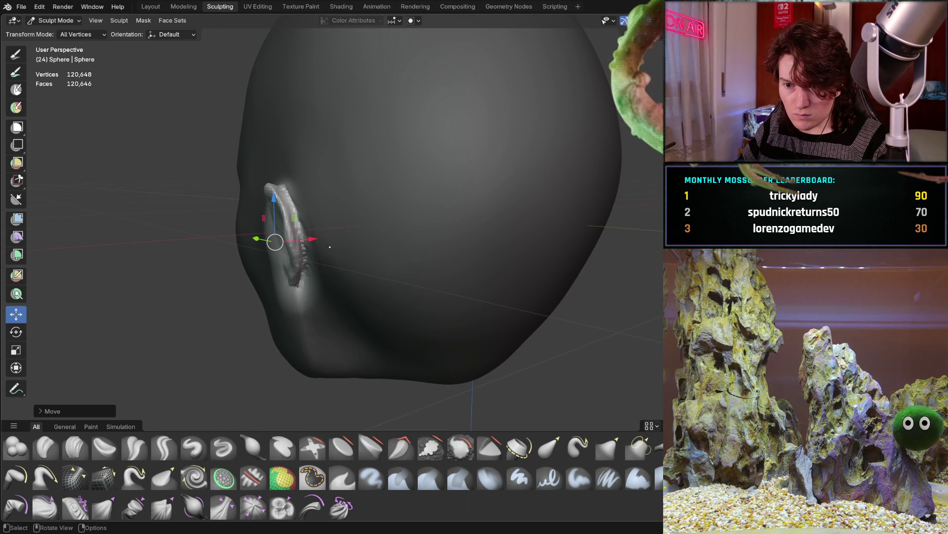
key(g)
key(x)
click(324, 251)
mouse_move(325, 251)
middle_down()
mouse_move(476, 257)
mouse_move(440, 230)
mouse_move(413, 267)
mouse_move(351, 259)
mouse_move(351, 227)
middle_up()
scroll(440, 230, down, 5)
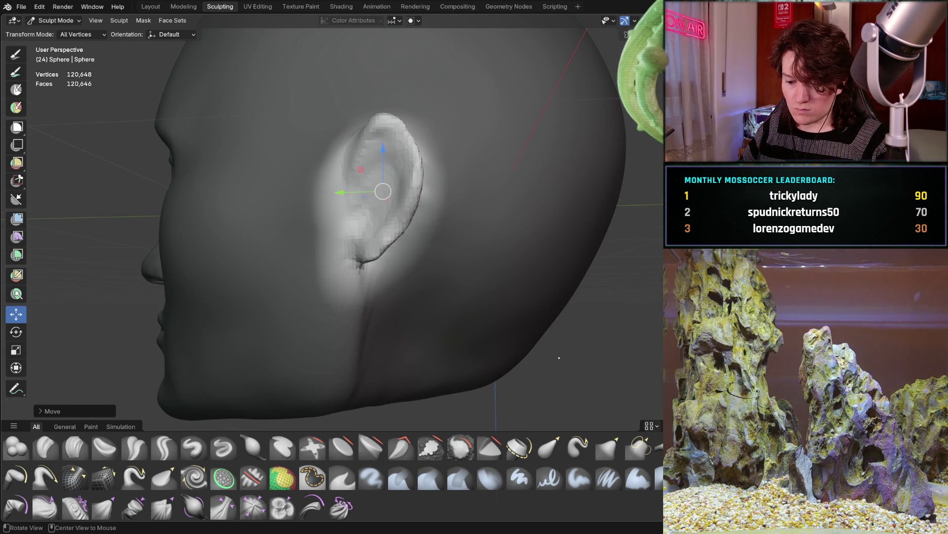
Step: Clear the mask from the whole head and select the Clay Strips brush
key(alt+m)
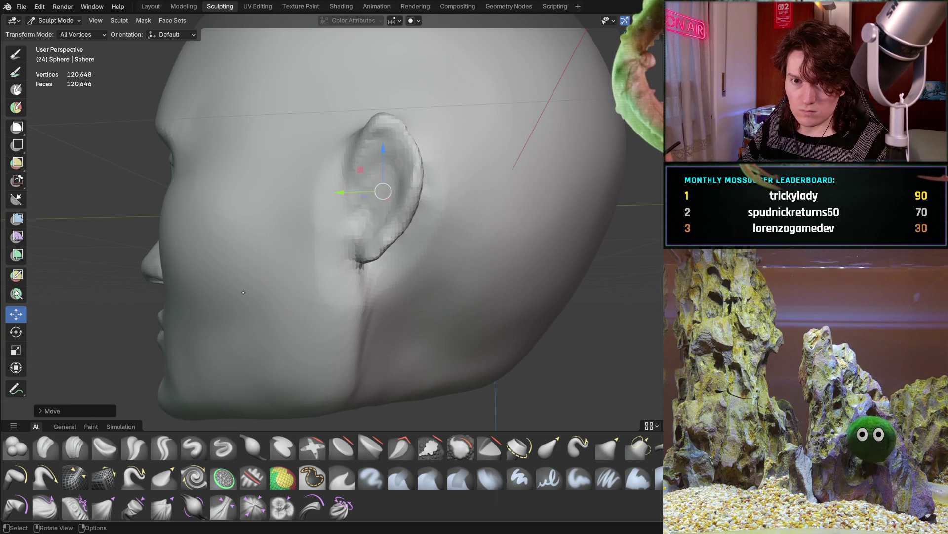
drag(263, 312, 42, 103)
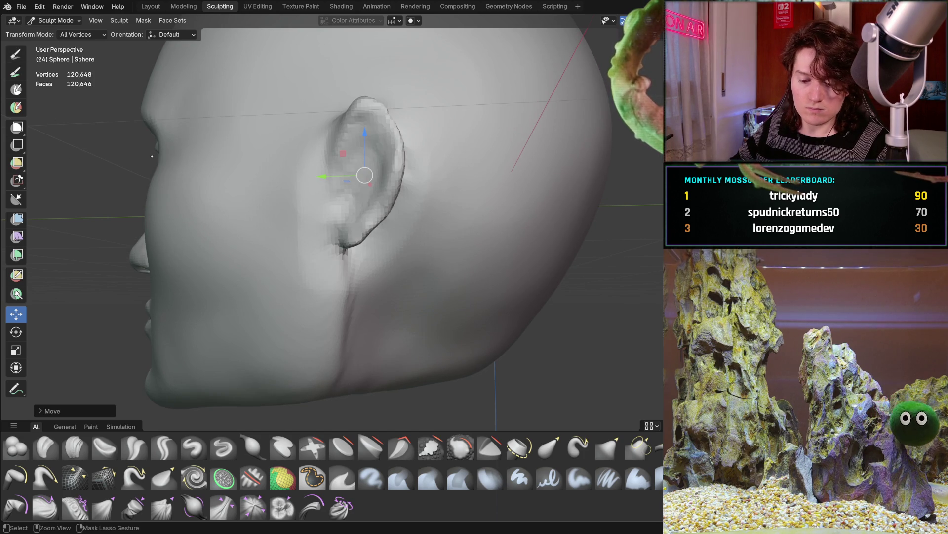
key(ctrl+z)
click(15, 54)
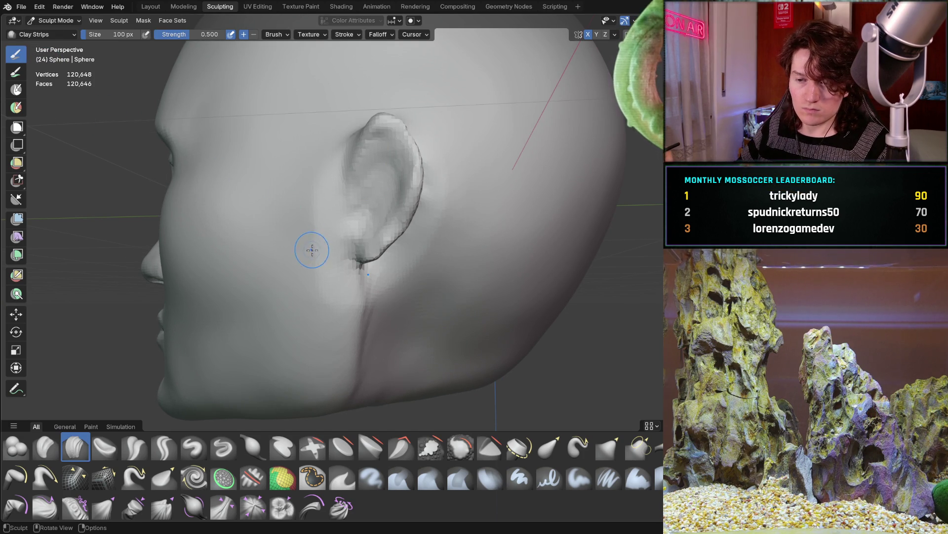
Step: Build up clay on the cheek and below the ear with Clay Strips strokes
shift+middle_drag(292, 267, 286, 296)
drag(314, 259, 314, 260)
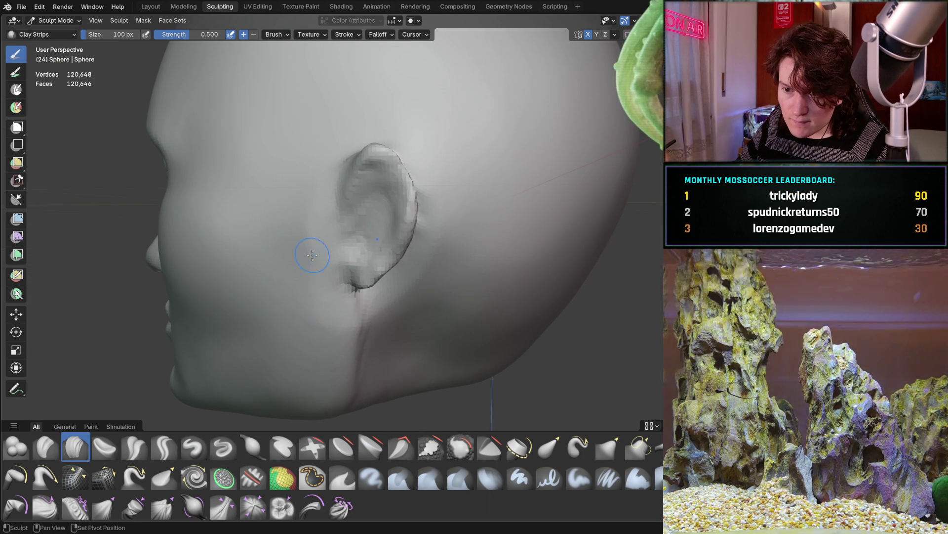
drag(319, 340, 299, 317)
middle_drag(309, 327, 317, 264)
mouse_move(361, 203)
middle_down()
mouse_move(379, 197)
mouse_move(441, 277)
middle_up()
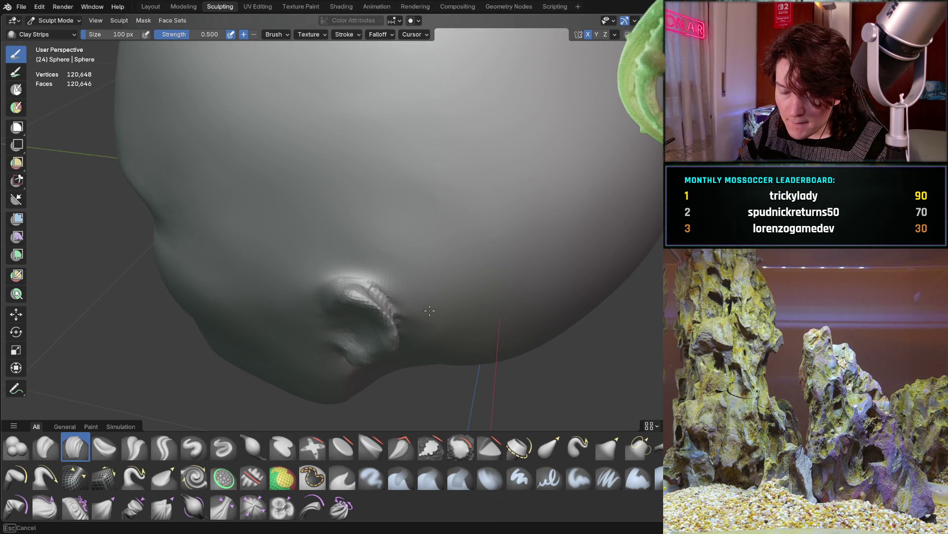
middle_drag(435, 348, 458, 186)
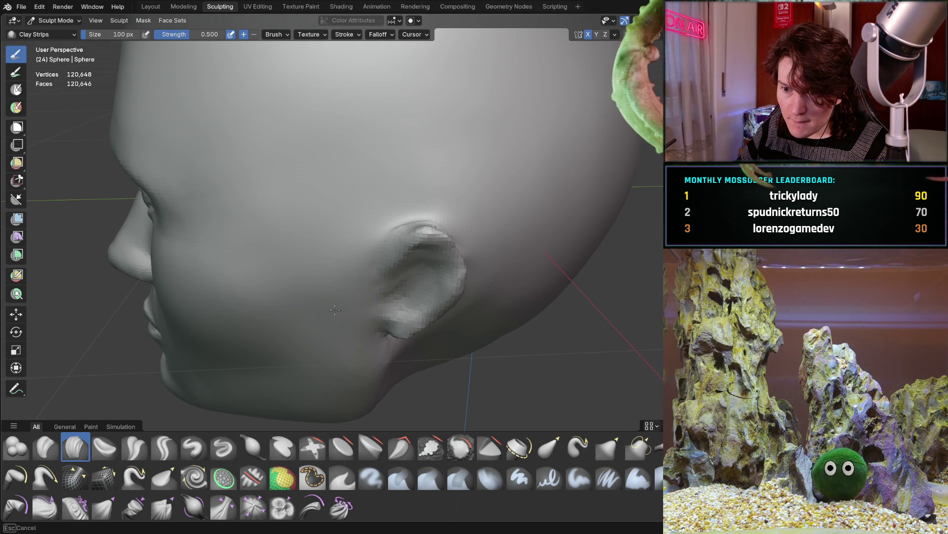
mouse_move(353, 179)
ctrl+middle_down()
mouse_move(356, 208)
mouse_move(409, 189)
mouse_move(356, 246)
ctrl+middle_up()
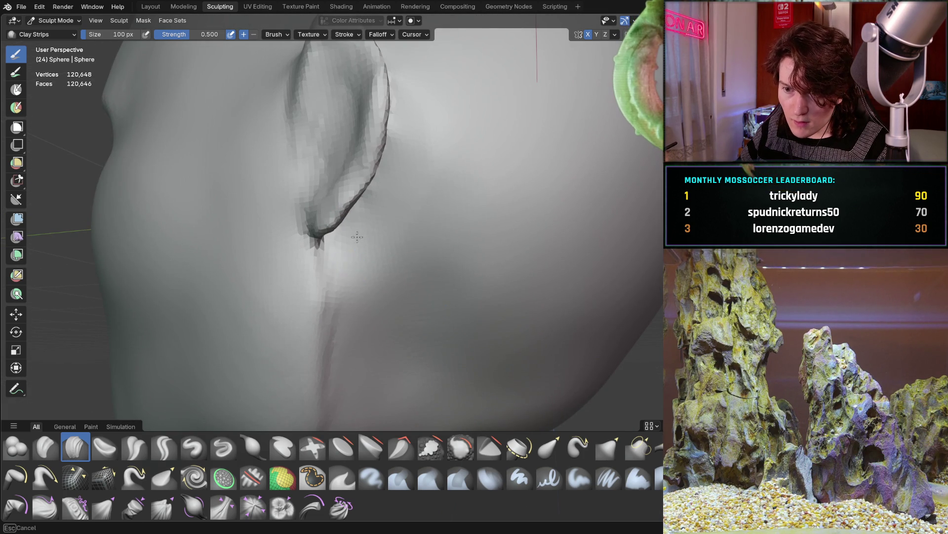
mouse_move(355, 261)
mouse_down()
mouse_move(355, 385)
mouse_move(343, 312)
mouse_up()
mouse_move(351, 267)
ctrl+middle_down()
mouse_move(353, 297)
mouse_move(376, 277)
mouse_move(371, 253)
mouse_move(279, 384)
mouse_move(385, 226)
mouse_move(321, 289)
ctrl+middle_up()
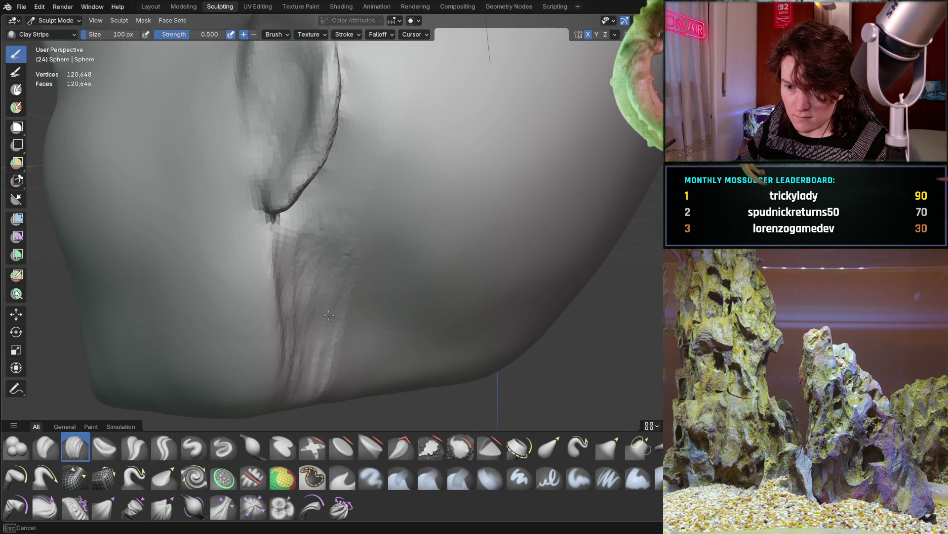
Step: Sculpt clay along the jaw crease to build it up and soften it
mouse_move(369, 315)
middle_down()
mouse_move(396, 186)
mouse_move(321, 259)
mouse_move(422, 267)
middle_up()
scroll(322, 258, down, 5)
mouse_move(423, 151)
middle_down()
mouse_move(361, 267)
mouse_move(363, 252)
middle_up()
mouse_move(410, 228)
middle_down()
mouse_move(343, 214)
mouse_move(406, 186)
mouse_move(381, 227)
middle_up()
scroll(378, 233, up, 4)
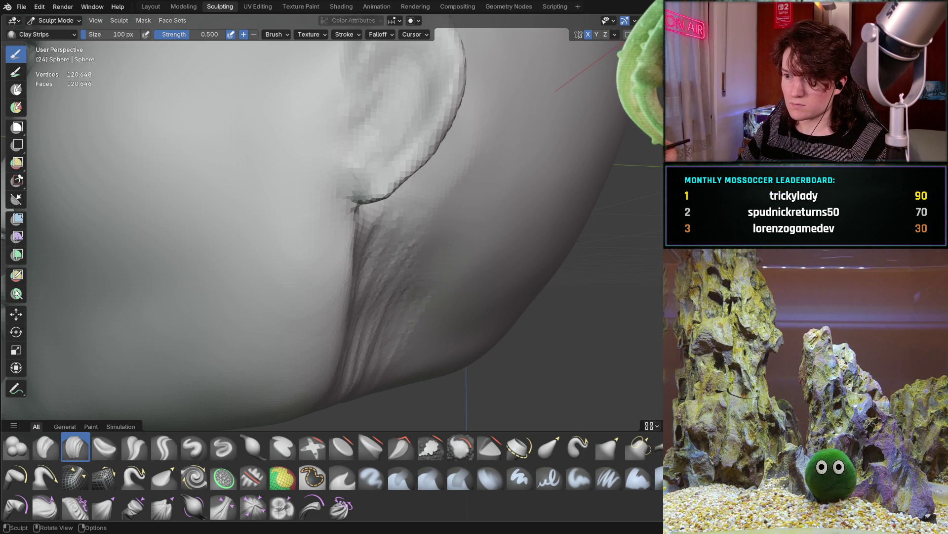
mouse_move(338, 236)
middle_down()
mouse_move(326, 259)
mouse_move(295, 241)
middle_up()
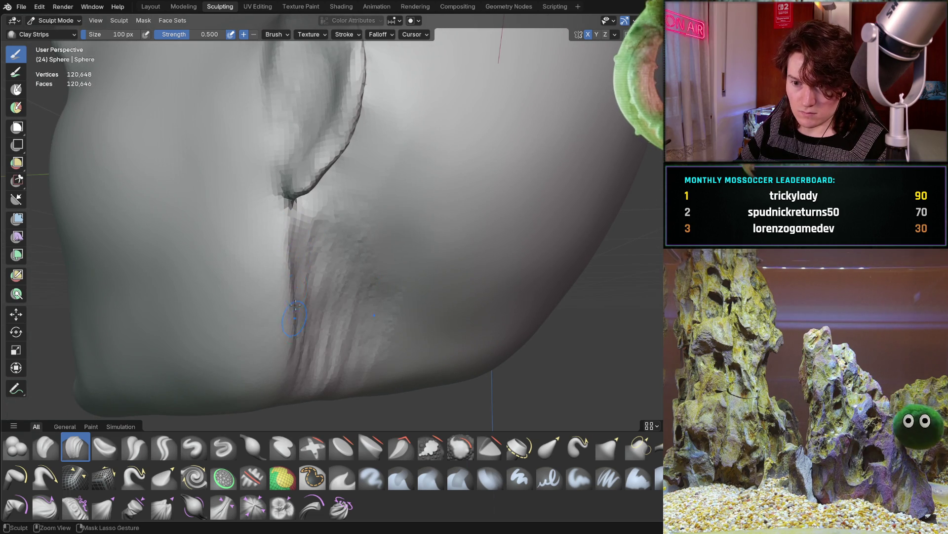
middle_drag(295, 325, 290, 311)
middle_drag(272, 407, 328, 321)
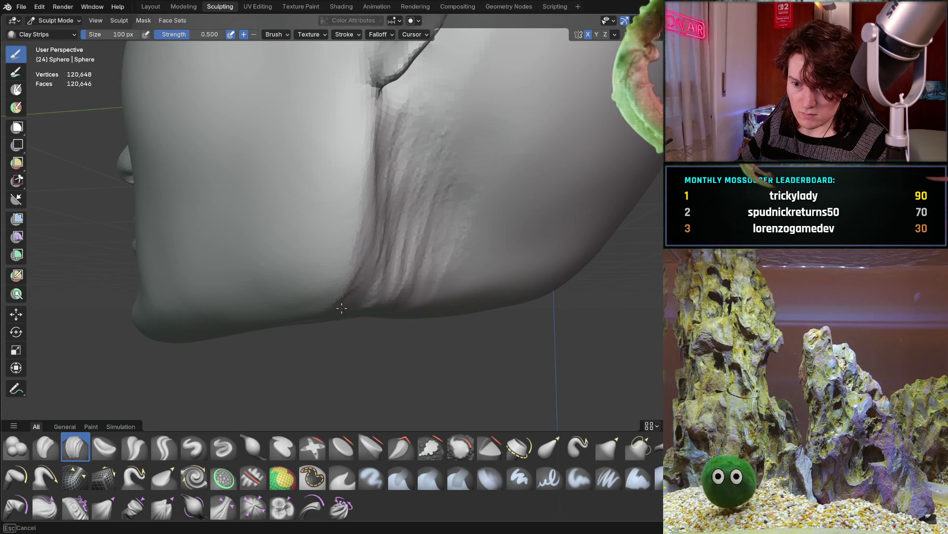
middle_drag(377, 226, 367, 163)
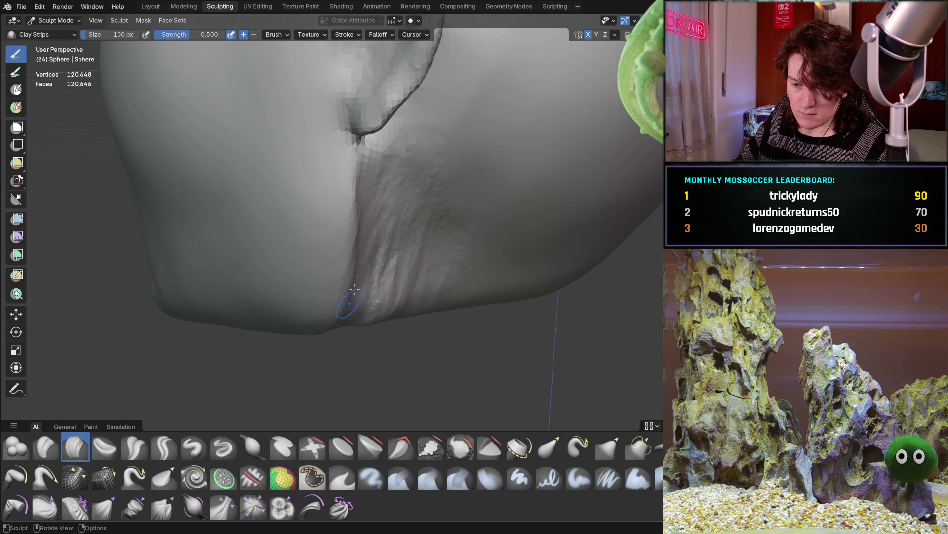
scroll(348, 322, down, 8)
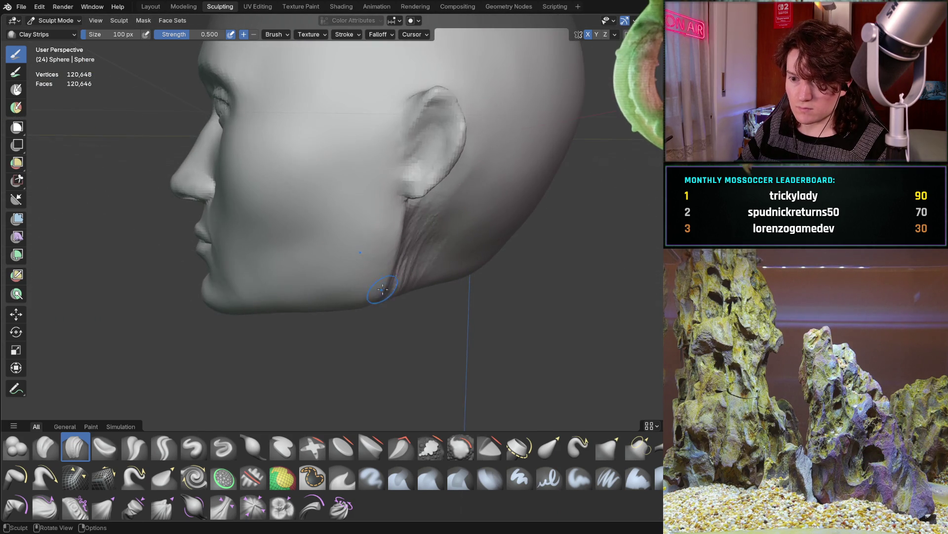
scroll(382, 290, up, 5)
middle_drag(381, 290, 384, 243)
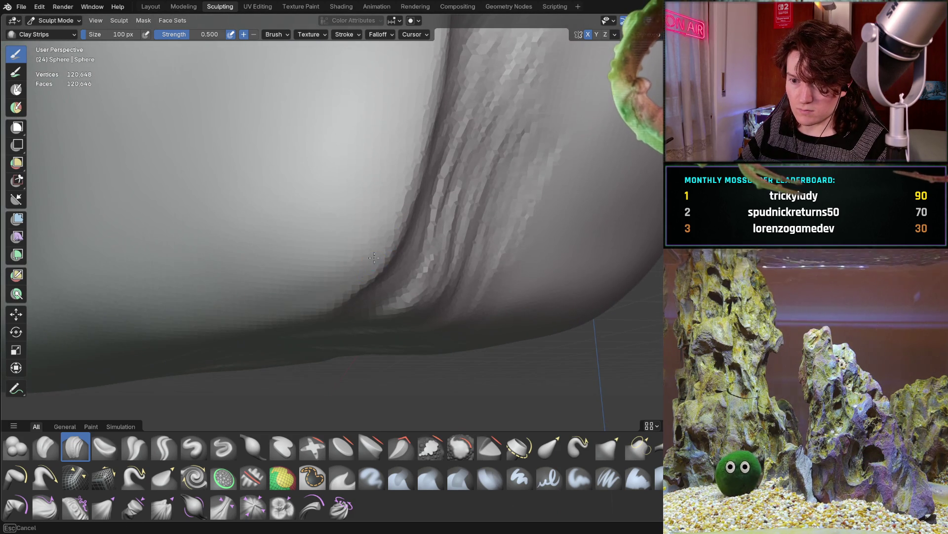
drag(376, 286, 316, 326)
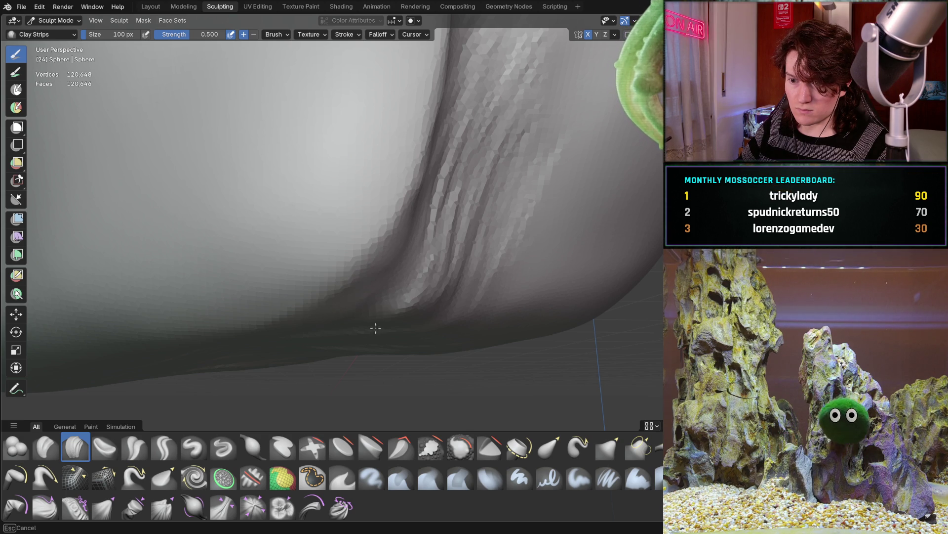
drag(404, 281, 427, 317)
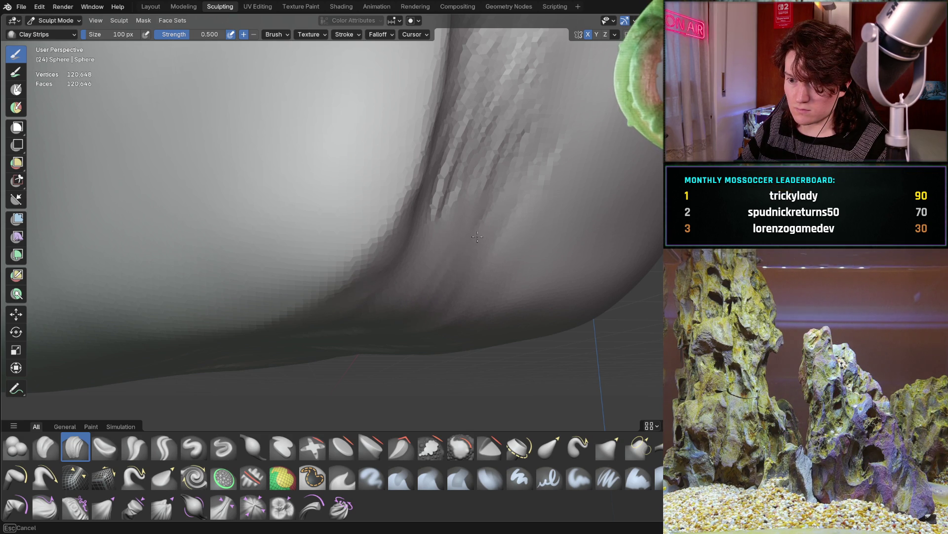
Step: Enlarge the Clay Strips brush radius to 218 px
scroll(426, 295, down, 10)
mouse_move(427, 295)
middle_down()
mouse_move(508, 201)
mouse_move(452, 244)
mouse_move(461, 264)
middle_up()
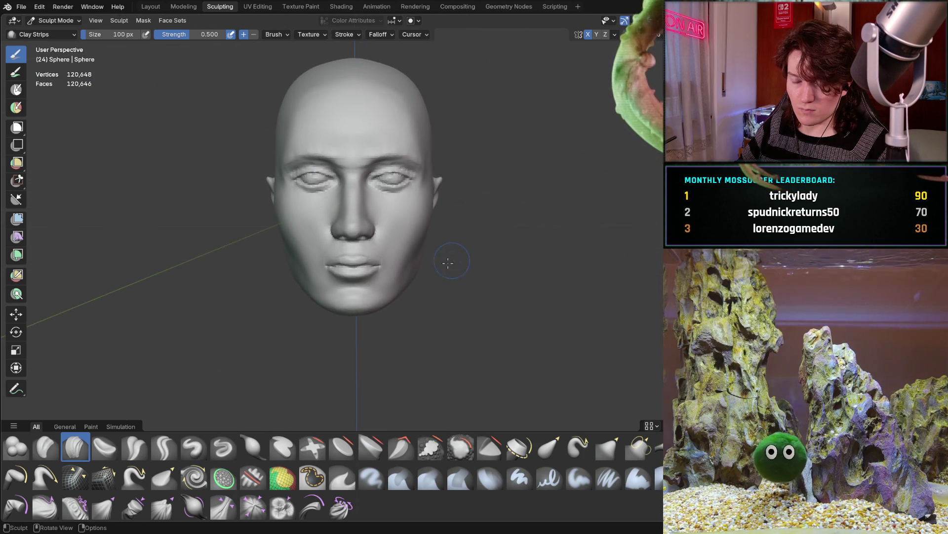
scroll(404, 253, up, 3)
mouse_move(404, 253)
middle_down()
mouse_move(449, 218)
mouse_move(483, 212)
mouse_move(385, 198)
mouse_move(349, 250)
mouse_move(351, 265)
middle_up()
scroll(384, 196, up, 4)
key(f)
click(360, 265)
mouse_move(265, 303)
middle_down()
mouse_move(339, 275)
mouse_move(350, 310)
mouse_move(373, 295)
mouse_move(315, 250)
mouse_move(555, 256)
mouse_move(364, 289)
middle_up()
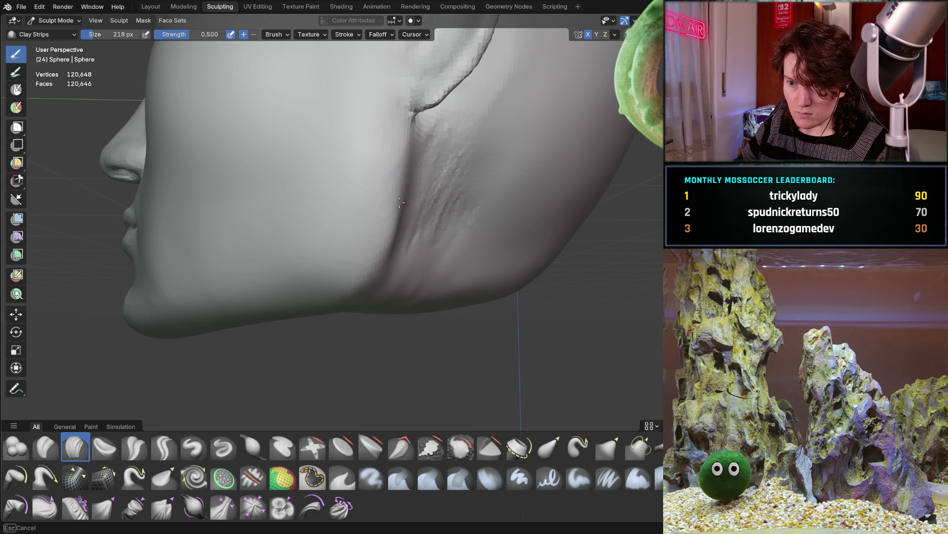
middle_drag(421, 181, 404, 191)
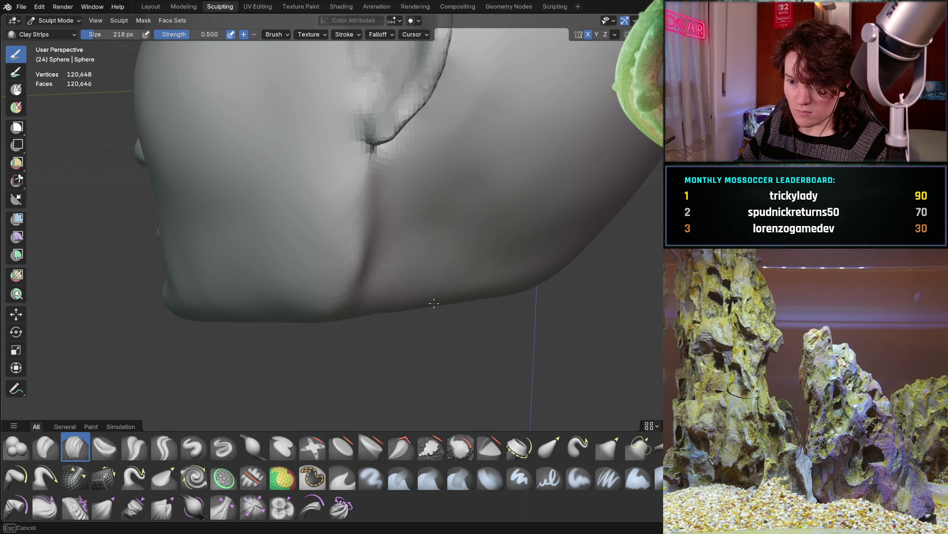
mouse_move(420, 306)
middle_down()
mouse_move(381, 296)
mouse_move(451, 212)
mouse_move(504, 212)
mouse_move(509, 200)
mouse_move(323, 201)
middle_up()
scroll(381, 296, down, 5)
scroll(465, 203, up, 5)
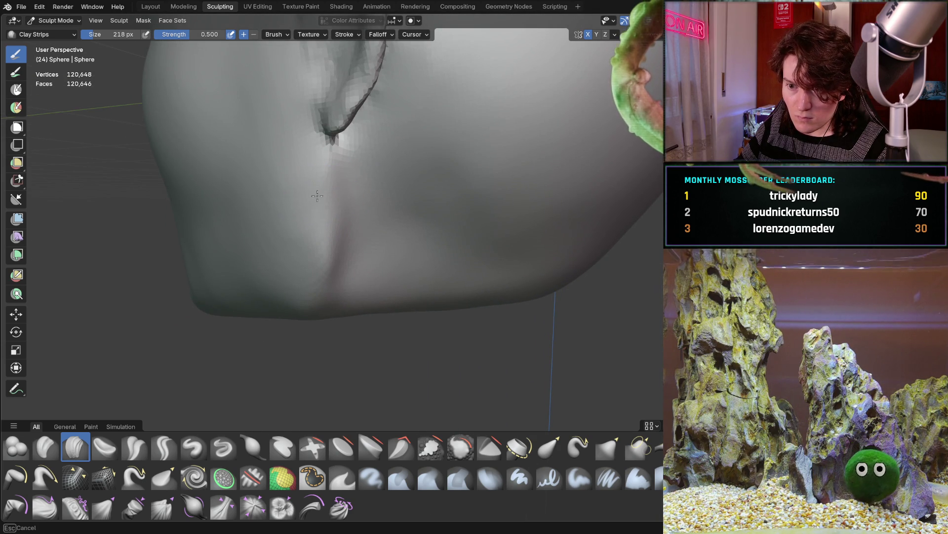
mouse_move(336, 239)
middle_down()
mouse_move(478, 211)
mouse_move(313, 246)
mouse_move(373, 219)
mouse_move(427, 228)
mouse_move(433, 206)
mouse_move(455, 200)
middle_up()
scroll(447, 223, down, 4)
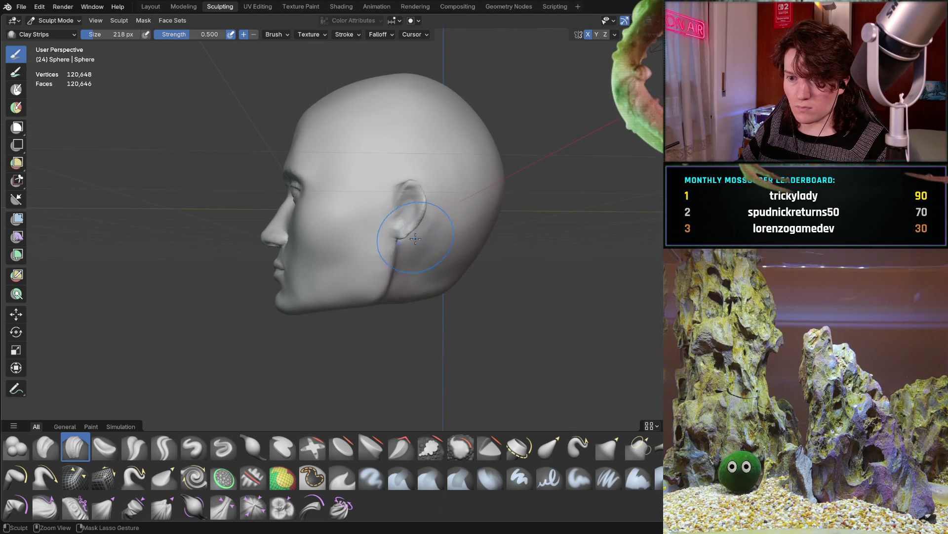
ctrl+middle_drag(417, 237, 440, 214)
mouse_move(441, 218)
ctrl+middle_down()
mouse_move(479, 255)
mouse_move(376, 237)
ctrl+middle_up()
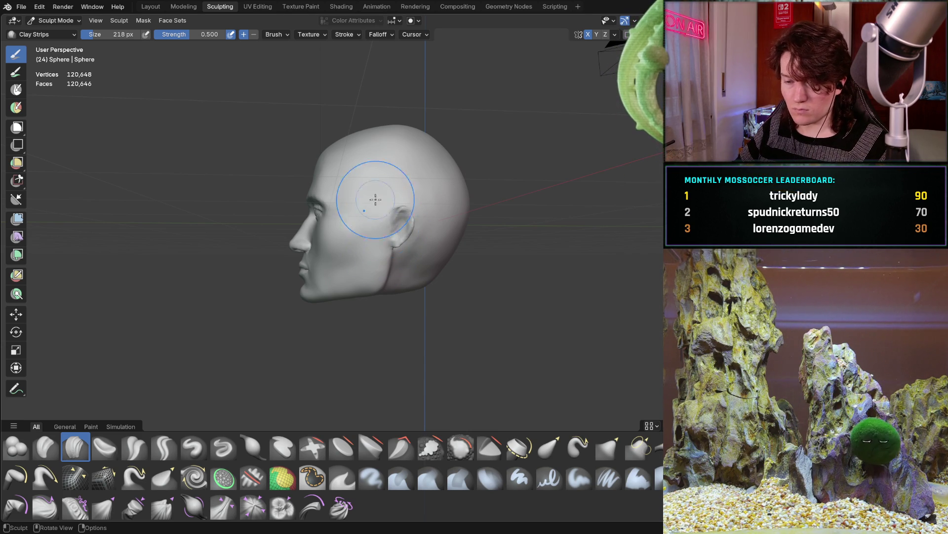
middle_drag(382, 226, 381, 222)
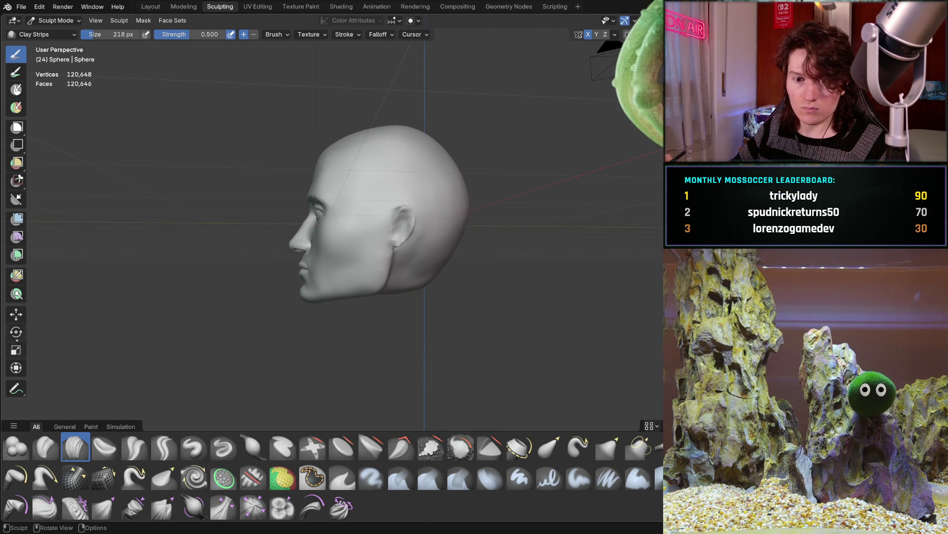
key(r)
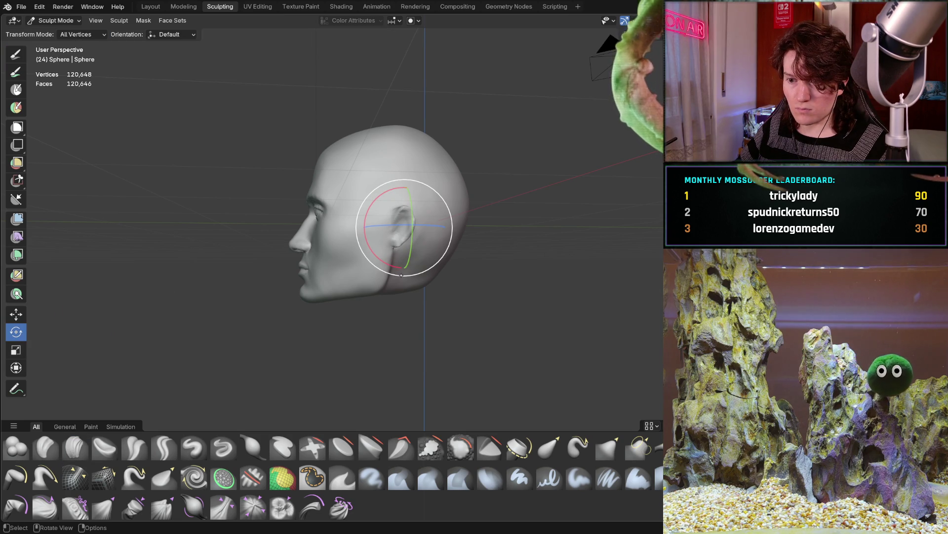
Step: Rotate the whole head by 13.84° and return to the Clay Strips brush
mouse_move(400, 274)
mouse_down()
mouse_move(388, 267)
mouse_move(401, 265)
mouse_move(415, 294)
mouse_up()
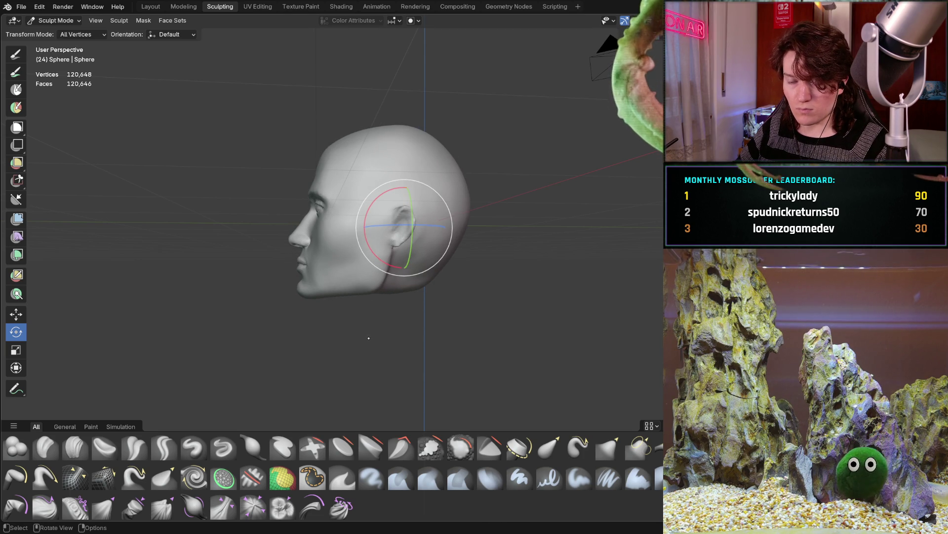
key(c)
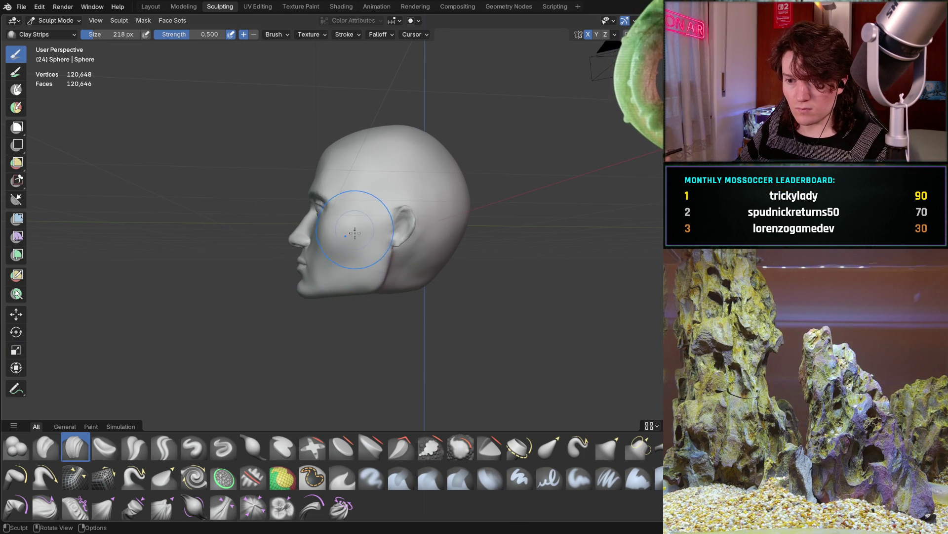
Step: Deepen the crease below the ear with Clay Strips
mouse_move(373, 285)
middle_down()
mouse_move(493, 265)
mouse_move(262, 266)
middle_up()
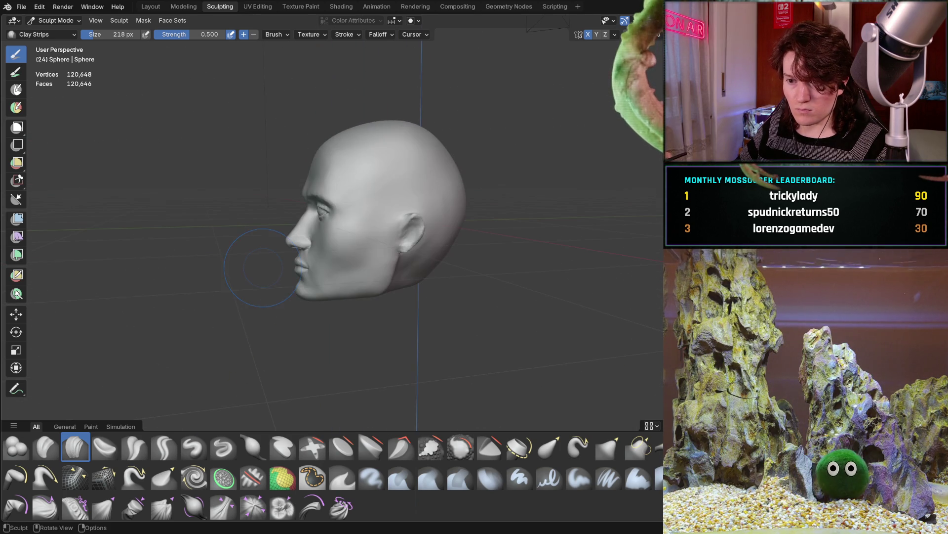
mouse_move(395, 256)
middle_down()
mouse_move(434, 246)
mouse_move(396, 247)
mouse_move(382, 229)
mouse_move(398, 264)
mouse_move(408, 254)
middle_up()
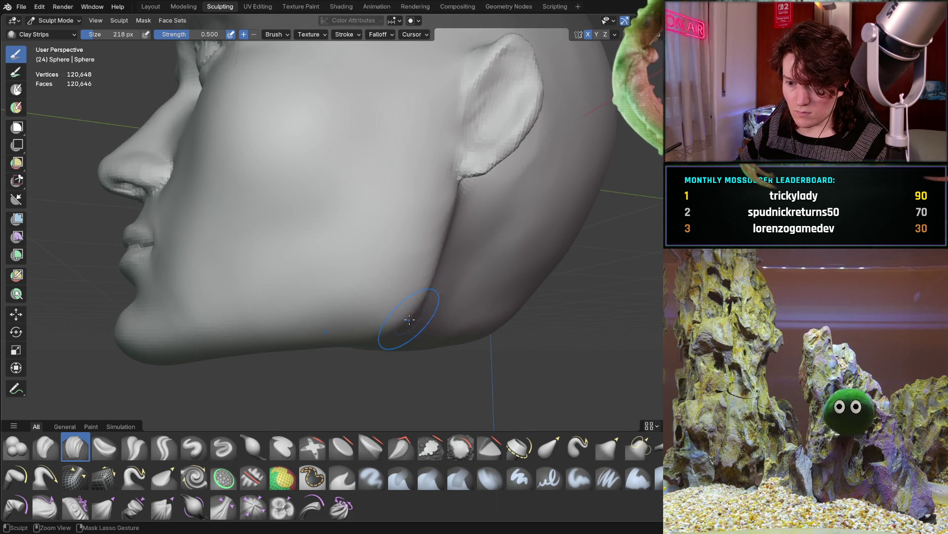
ctrl+middle_drag(417, 309, 404, 323)
mouse_move(401, 249)
ctrl+middle_down()
mouse_move(395, 262)
mouse_move(404, 268)
mouse_move(370, 286)
mouse_move(370, 275)
ctrl+middle_up()
scroll(371, 275, up, 5)
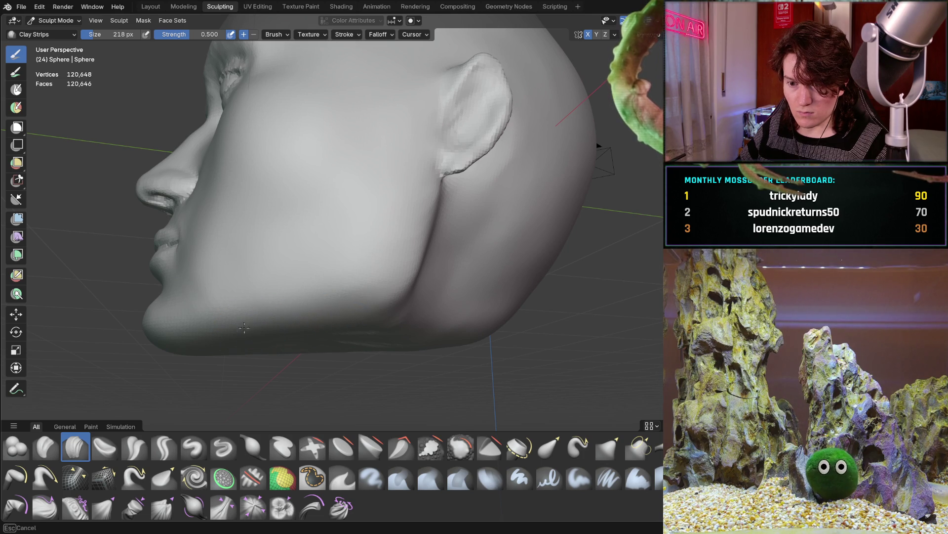
mouse_move(274, 316)
middle_down()
mouse_move(308, 309)
mouse_move(267, 320)
mouse_move(324, 326)
mouse_move(344, 299)
middle_up()
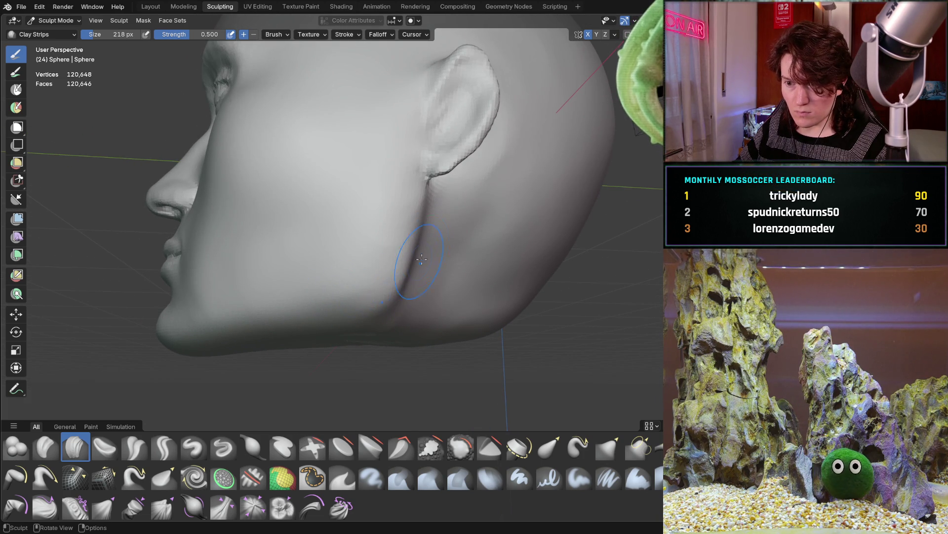
scroll(428, 224, up, 2)
drag(416, 200, 398, 257)
scroll(425, 247, down, 5)
Step: Reshape the chin edge from below, then check the face from the front
mouse_move(459, 242)
middle_down()
mouse_move(546, 218)
mouse_move(476, 212)
mouse_move(480, 229)
mouse_move(445, 212)
mouse_move(507, 200)
mouse_move(309, 198)
mouse_move(296, 202)
mouse_move(339, 201)
mouse_move(290, 279)
middle_up()
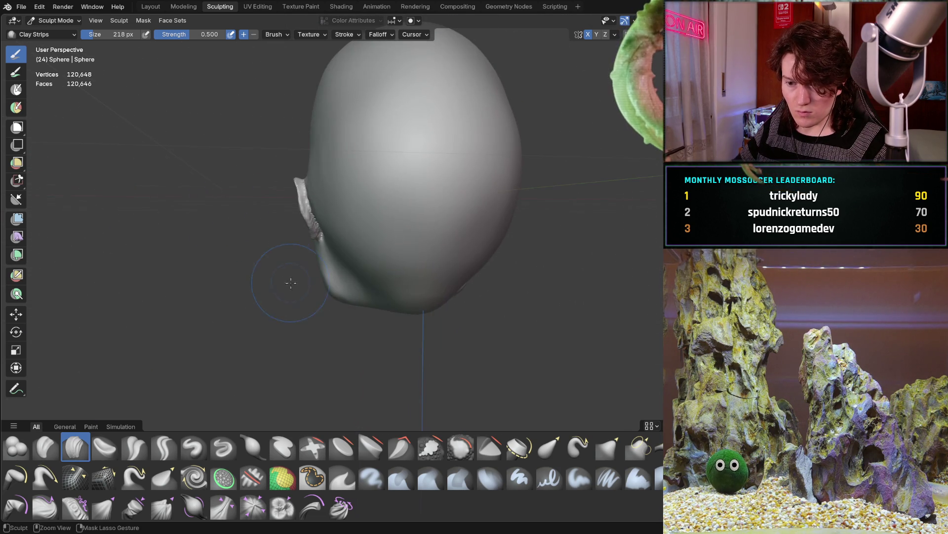
scroll(289, 279, up, 5)
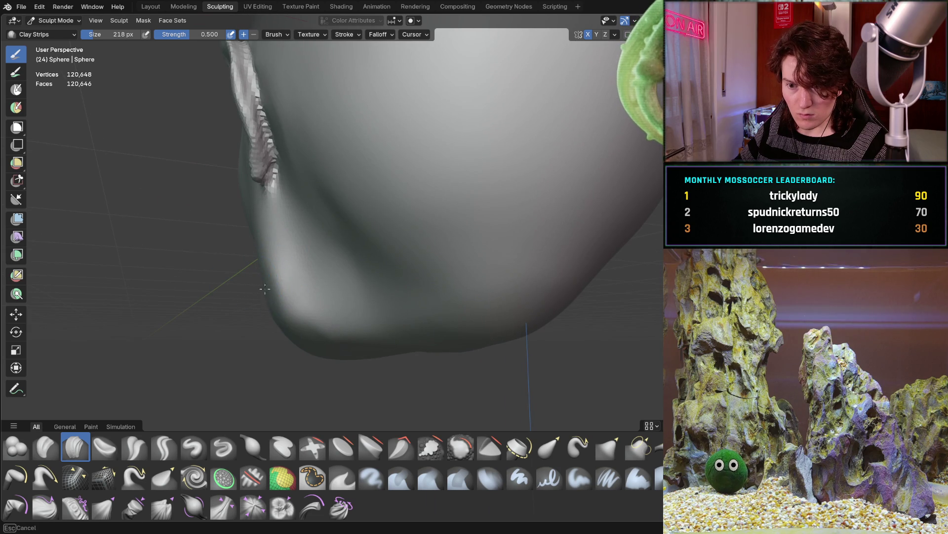
mouse_move(276, 320)
middle_down()
mouse_move(308, 277)
mouse_move(345, 260)
mouse_move(391, 268)
middle_up()
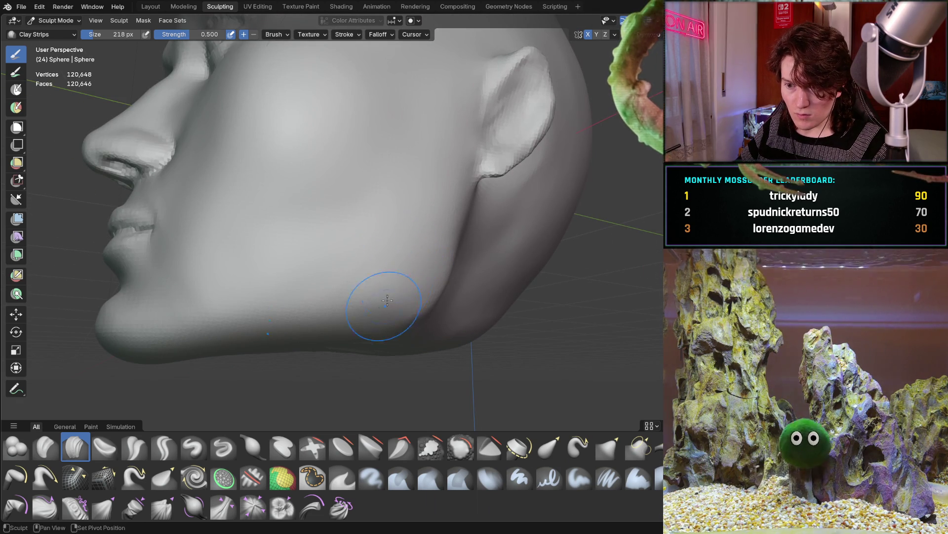
middle_drag(277, 335, 275, 336)
mouse_move(381, 275)
middle_down()
mouse_move(387, 239)
mouse_move(297, 238)
mouse_move(336, 242)
mouse_move(380, 230)
mouse_move(392, 201)
middle_up()
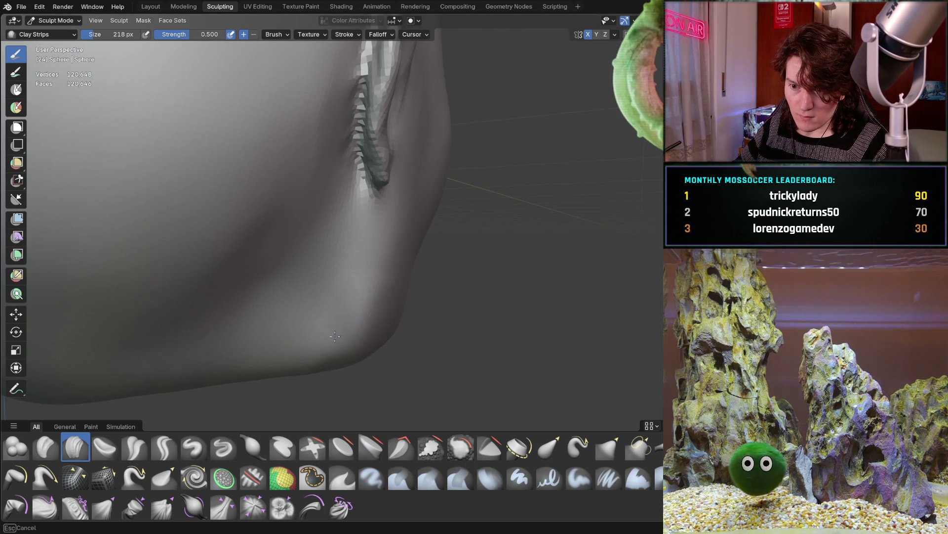
drag(356, 341, 360, 358)
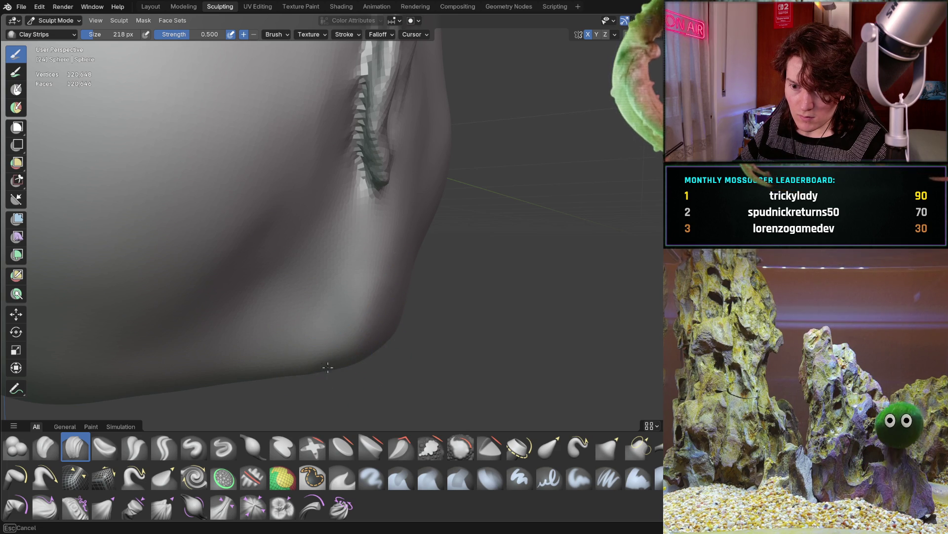
mouse_move(392, 295)
middle_down()
mouse_move(223, 269)
mouse_move(406, 222)
mouse_move(336, 227)
mouse_move(345, 212)
mouse_move(334, 222)
mouse_move(296, 212)
mouse_move(360, 212)
mouse_move(378, 224)
mouse_move(350, 213)
mouse_move(388, 214)
mouse_move(326, 211)
mouse_move(375, 220)
mouse_move(368, 239)
mouse_move(355, 238)
middle_up()
scroll(354, 237, down, 5)
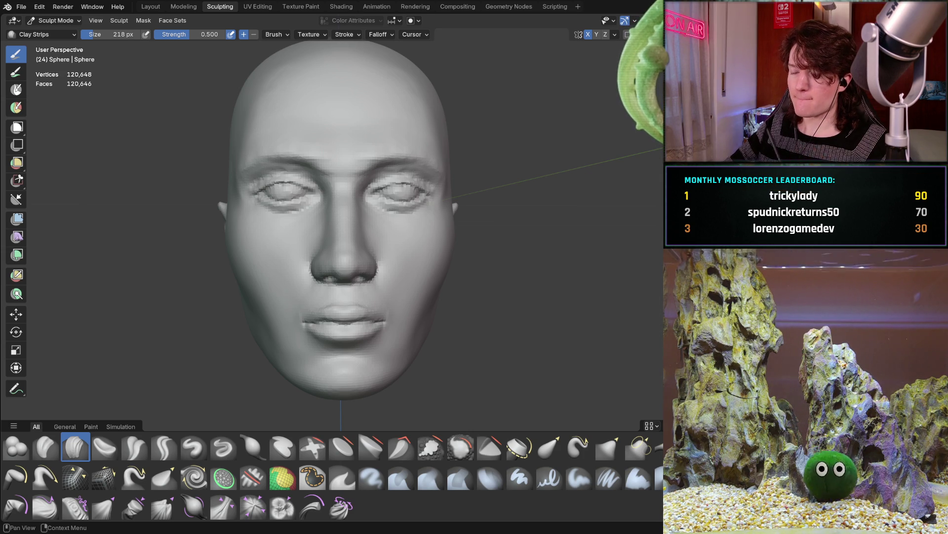
Step: From a three-quarter left view, switch to the Mask brush at strength 1.000
mouse_move(353, 247)
middle_down()
mouse_move(321, 240)
mouse_move(309, 253)
mouse_move(316, 240)
mouse_move(285, 233)
middle_up()
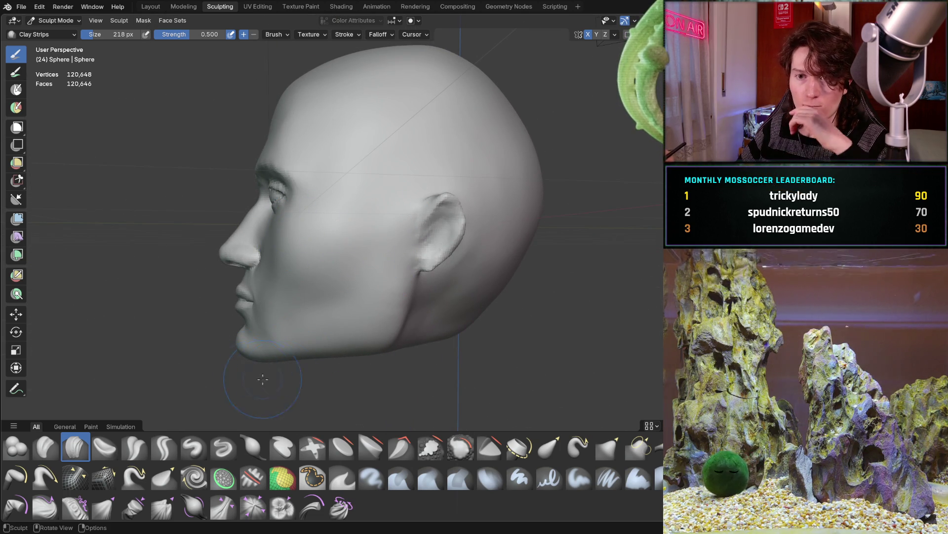
click(312, 477)
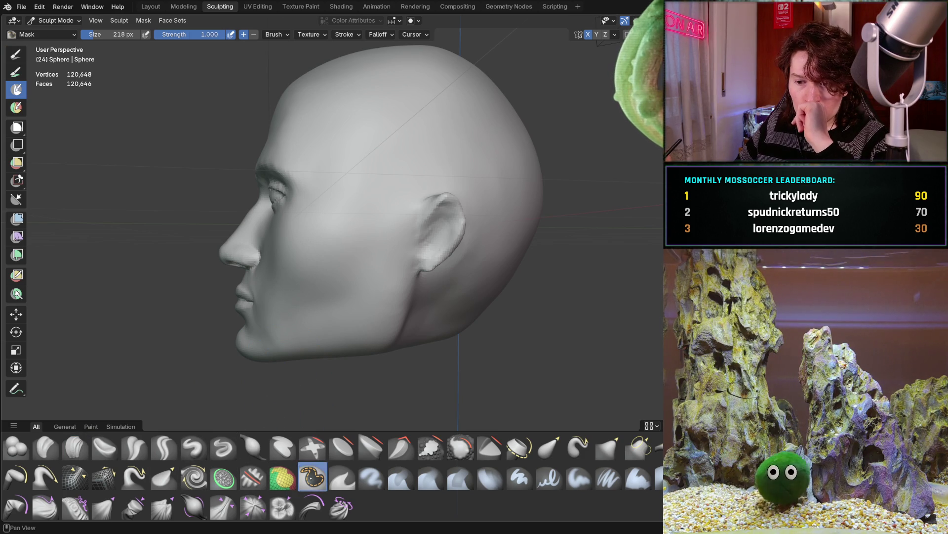
Step: Paint a mask over the ear, covering its front and top
scroll(394, 203, up, 4)
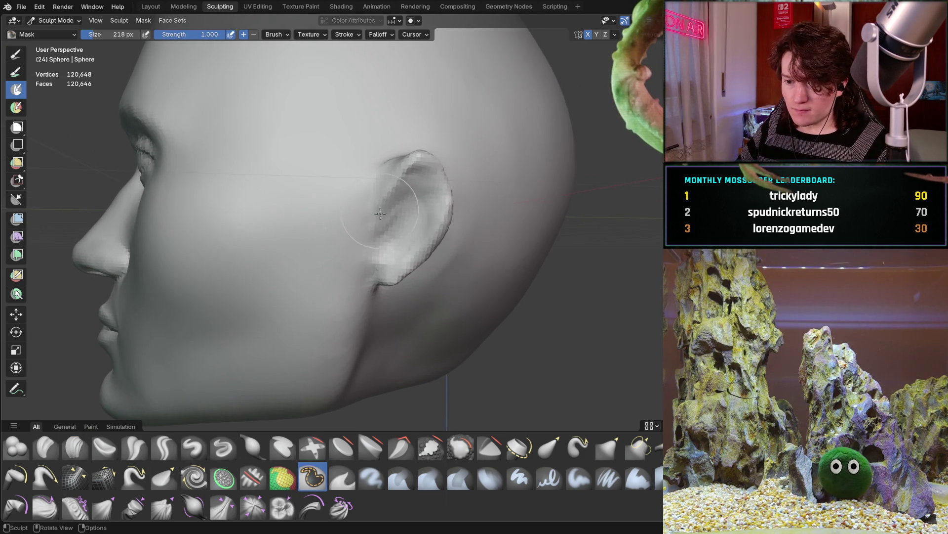
shift+middle_drag(393, 203, 377, 213)
mouse_move(374, 220)
mouse_down()
mouse_move(393, 178)
mouse_move(399, 218)
mouse_move(418, 209)
mouse_up()
mouse_move(376, 273)
mouse_down()
mouse_move(335, 257)
mouse_move(332, 185)
mouse_move(365, 168)
mouse_move(373, 203)
mouse_up()
middle_drag(373, 203, 313, 239)
scroll(324, 200, up, 4)
middle_drag(323, 200, 265, 242)
Step: Shrink the Mask brush to 134 px and mask along the ear's ridge
key(f)
click(281, 239)
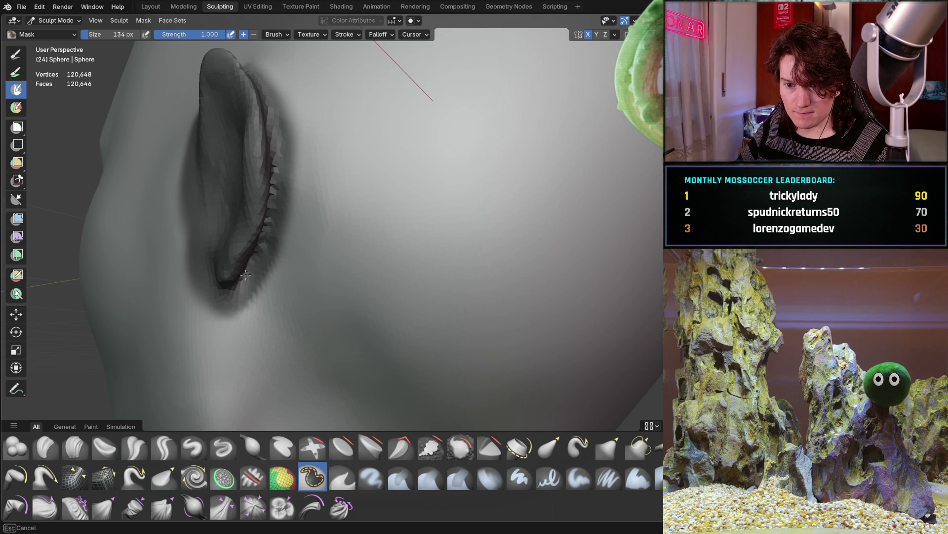
middle_drag(252, 111, 326, 284)
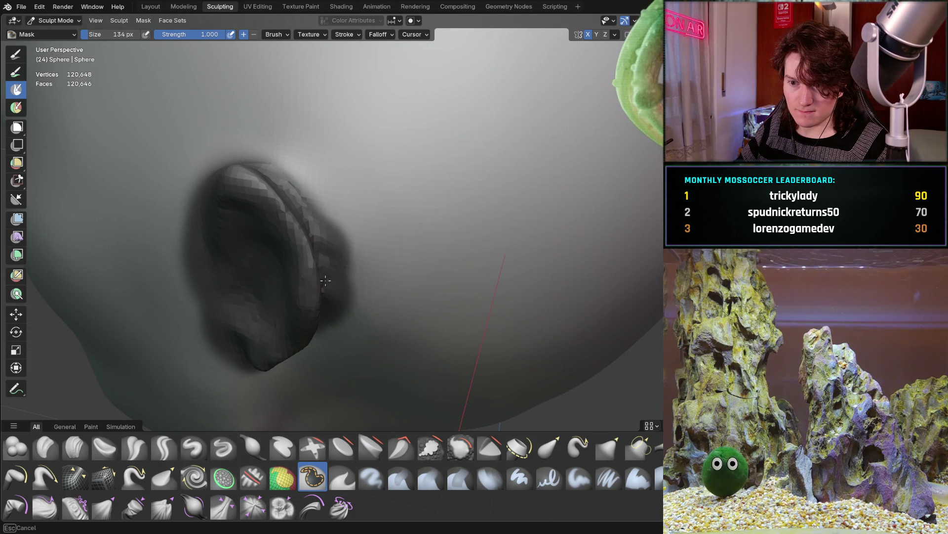
drag(317, 238, 262, 171)
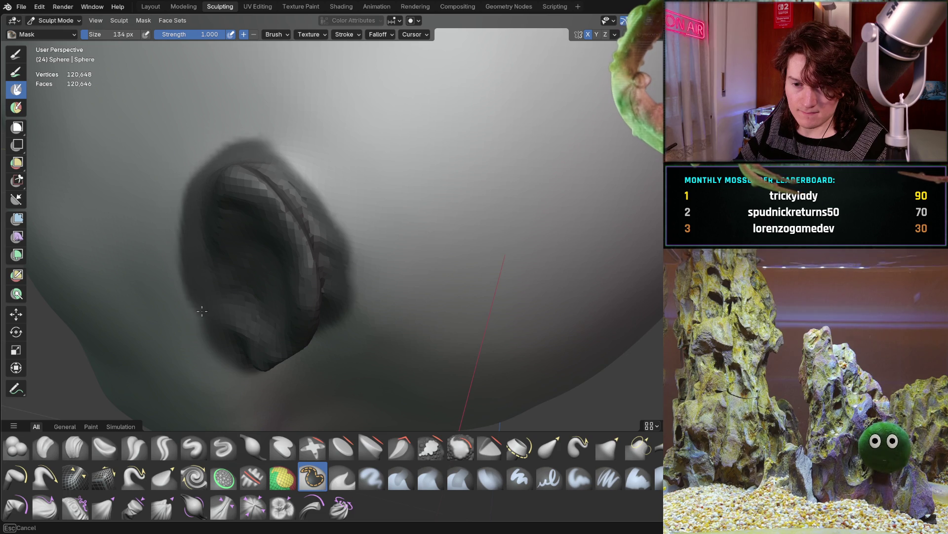
middle_drag(255, 360, 242, 256)
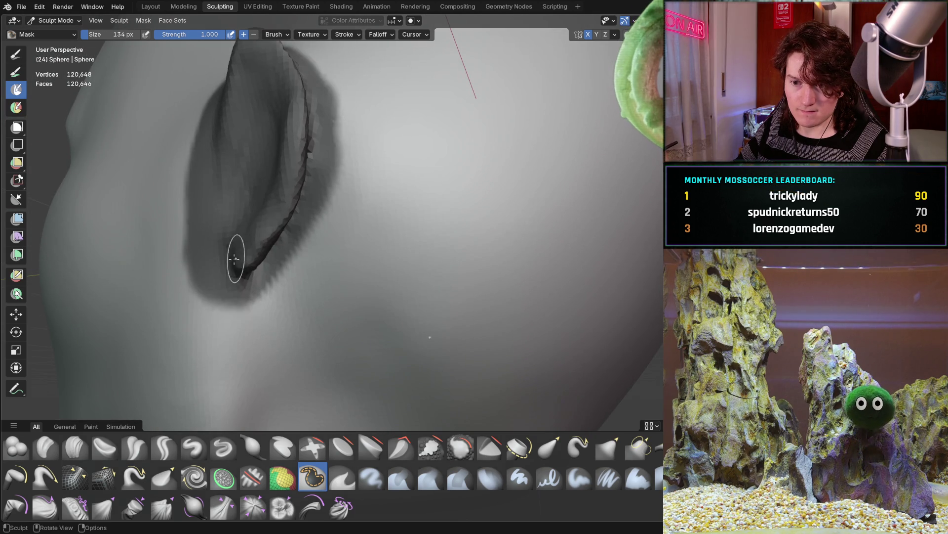
middle_drag(317, 168, 285, 303)
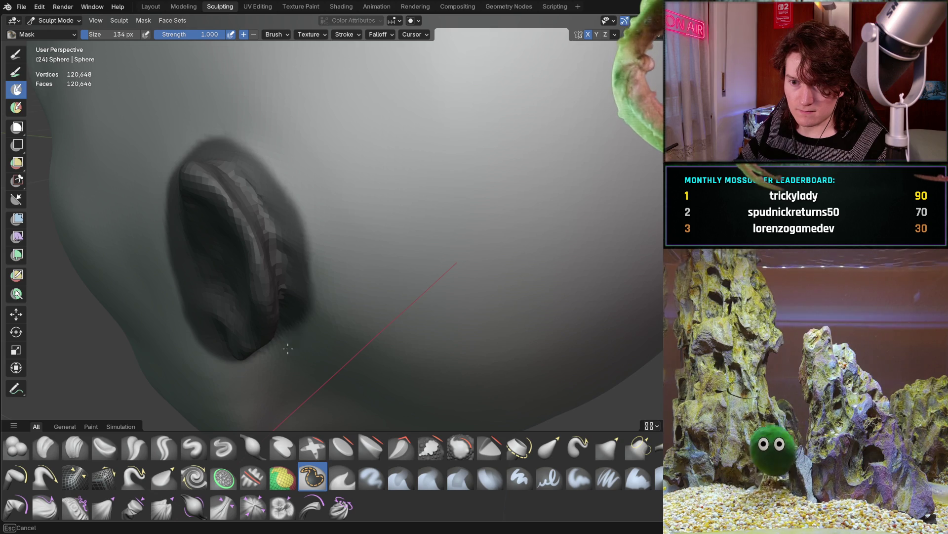
middle_drag(289, 336, 345, 257)
scroll(402, 187, down, 6)
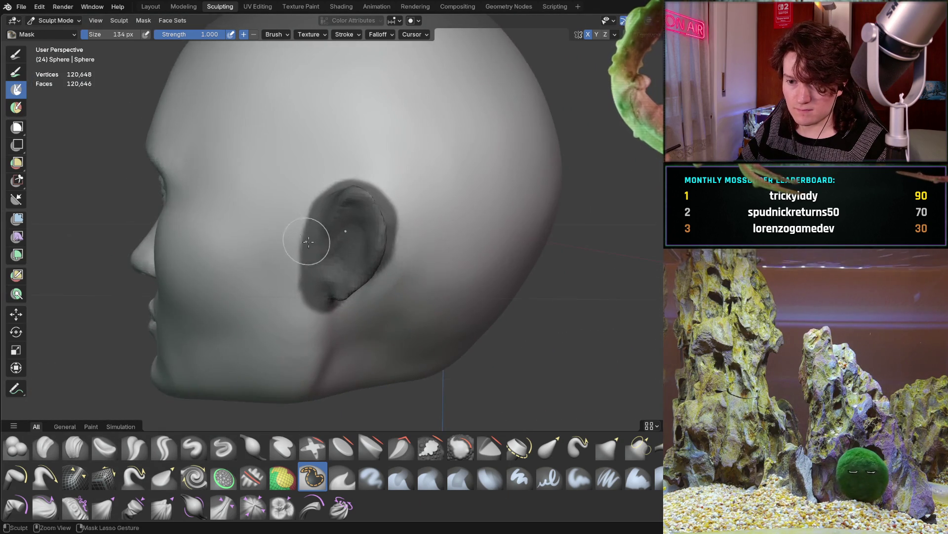
scroll(297, 236, up, 2)
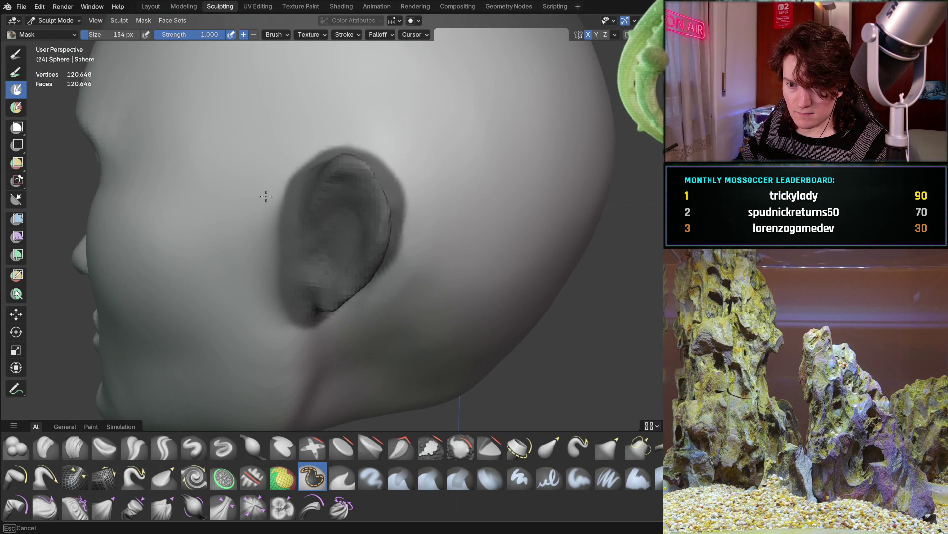
middle_drag(271, 168, 244, 212)
scroll(243, 203, up, 3)
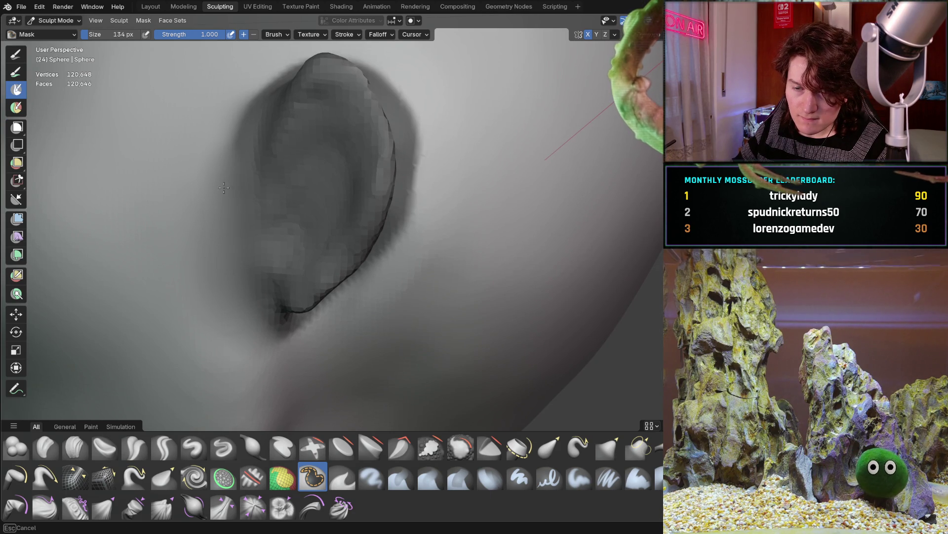
scroll(270, 114, up, 2)
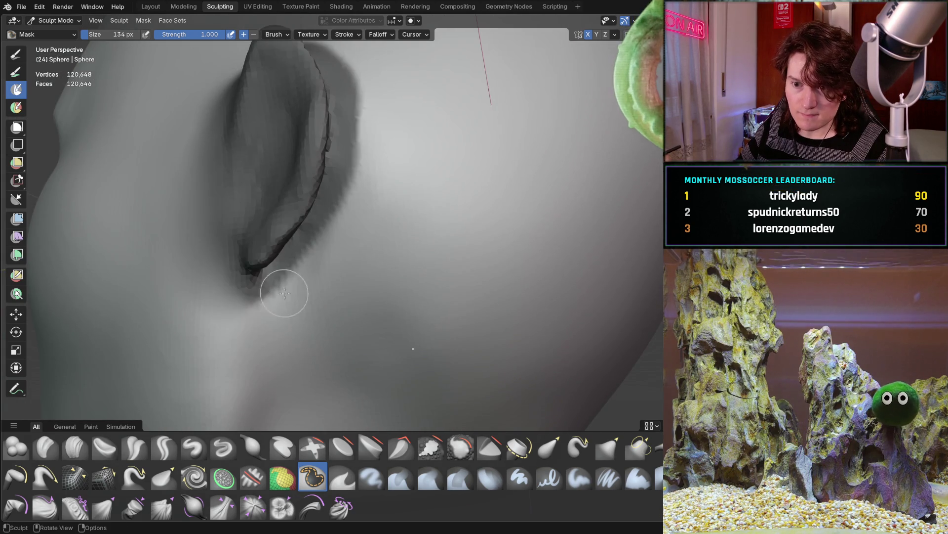
shift+scroll(286, 276, down, 3)
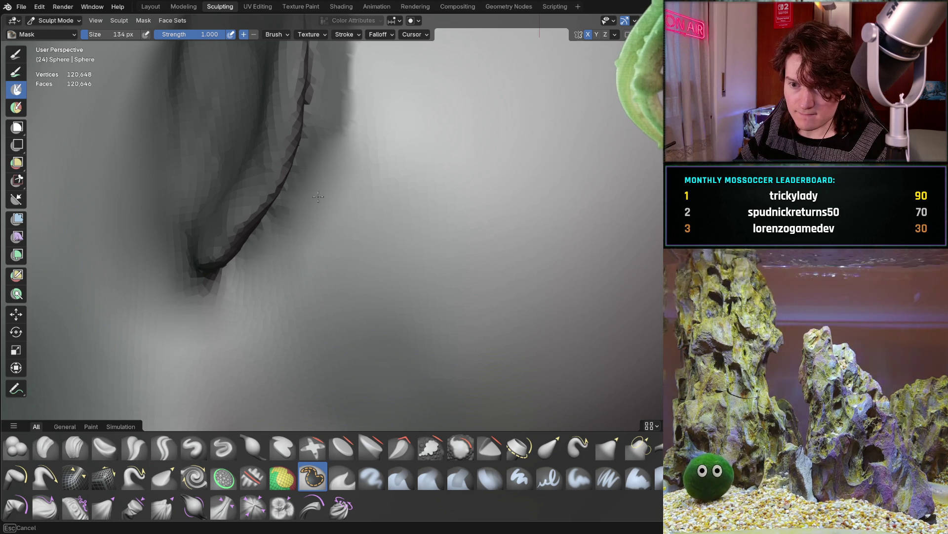
Step: Invert the mask so only the ear is free, and activate the Move tool
middle_drag(308, 221, 306, 249)
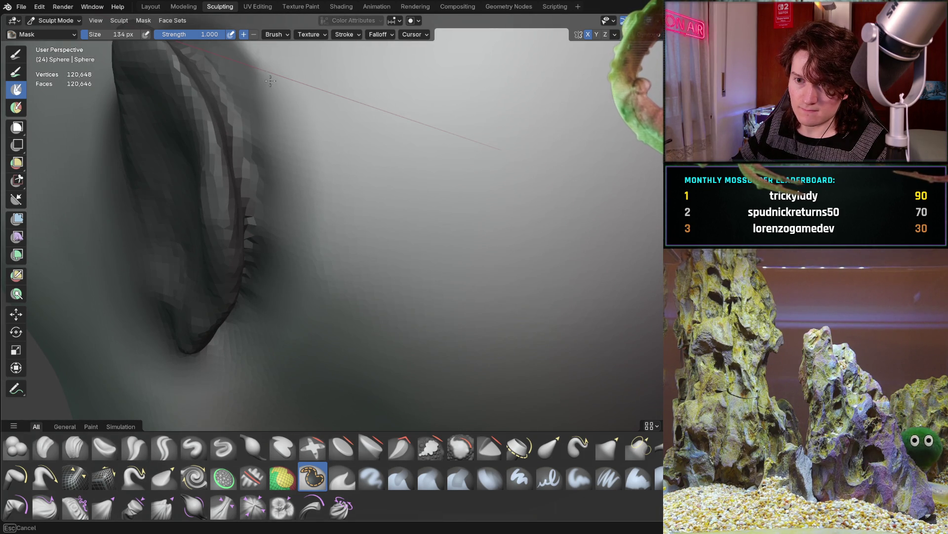
middle_drag(289, 93, 379, 267)
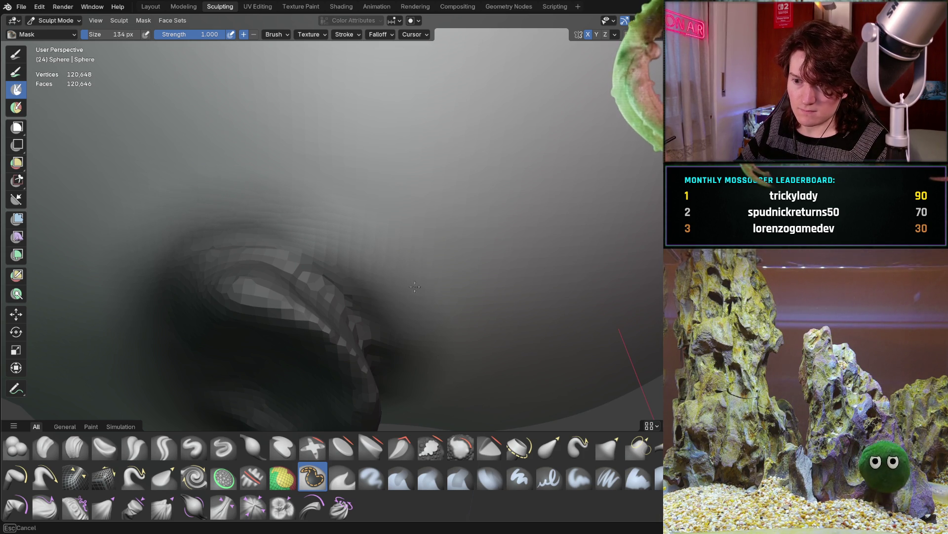
middle_drag(431, 178, 356, 207)
scroll(298, 254, up, 4)
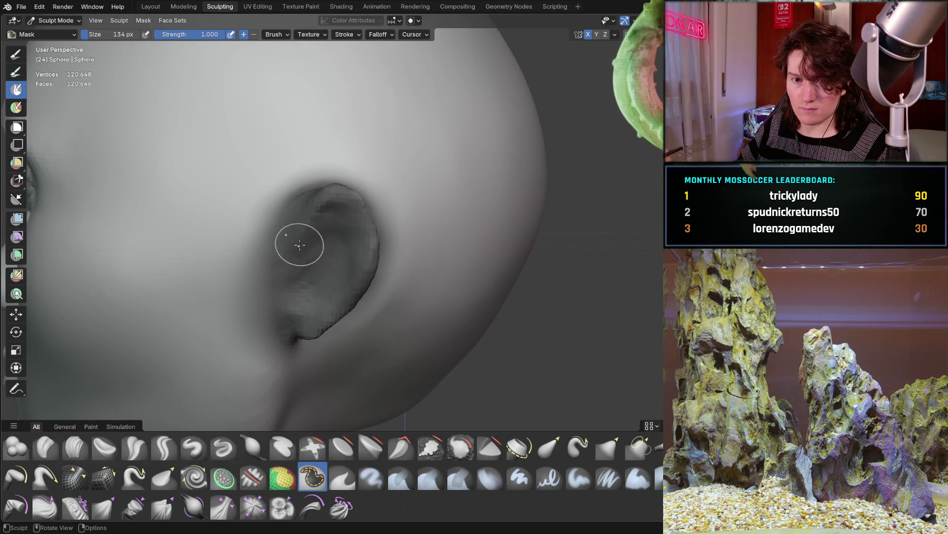
key(ctrl+i)
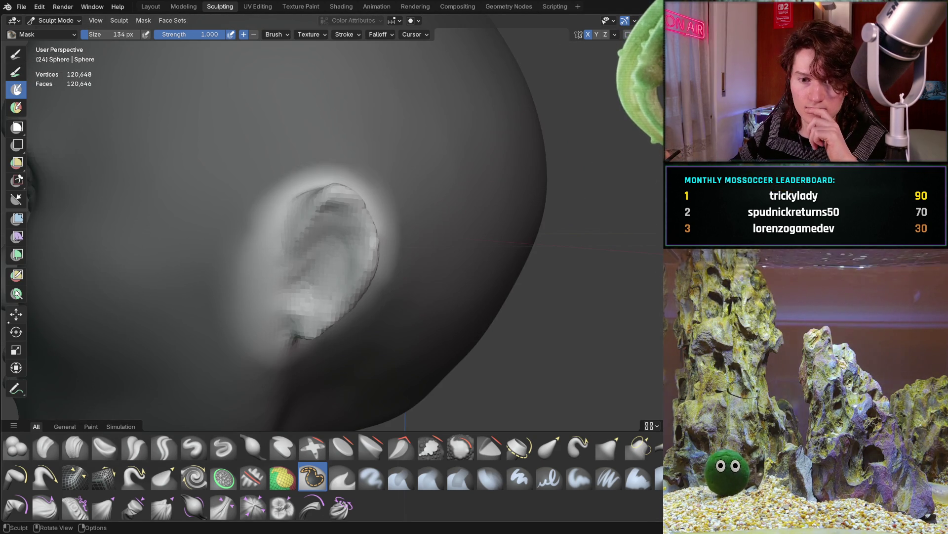
click(16, 314)
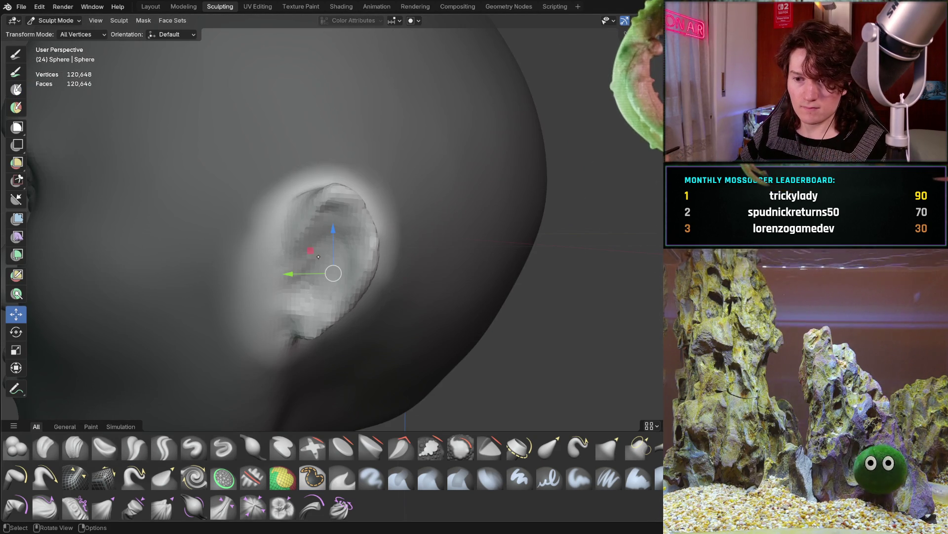
Step: Slide the unmasked ear along the global Y axis with the Move tool
middle_drag(257, 227, 320, 262)
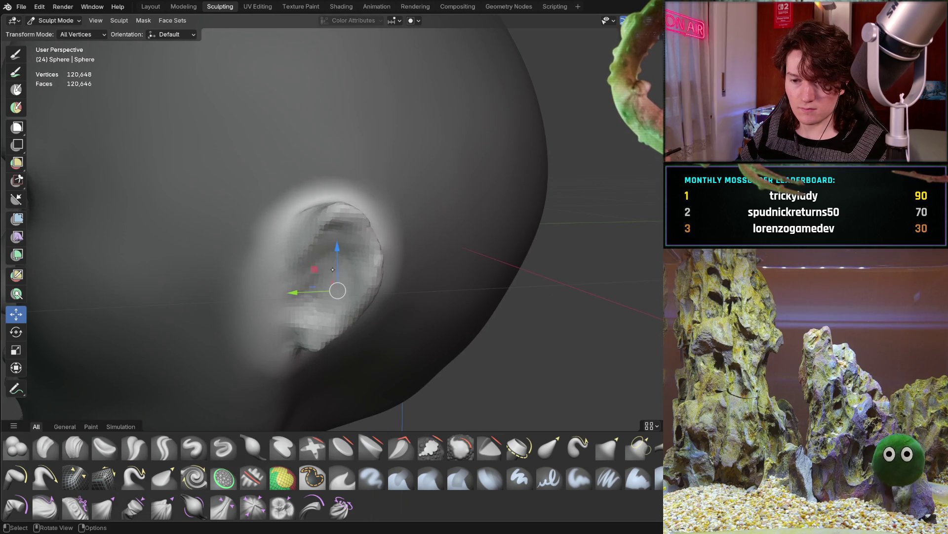
scroll(334, 287, down, 5)
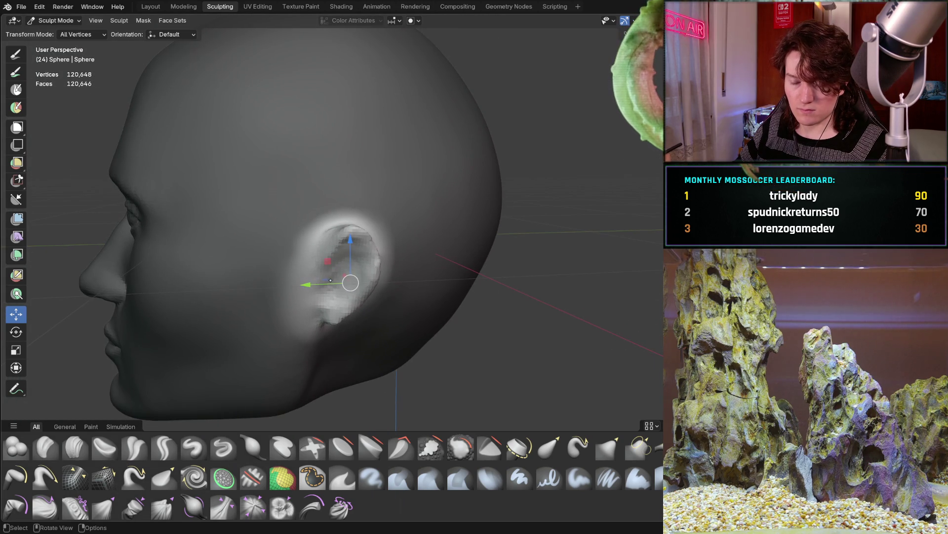
drag(350, 282, 347, 280)
key(y)
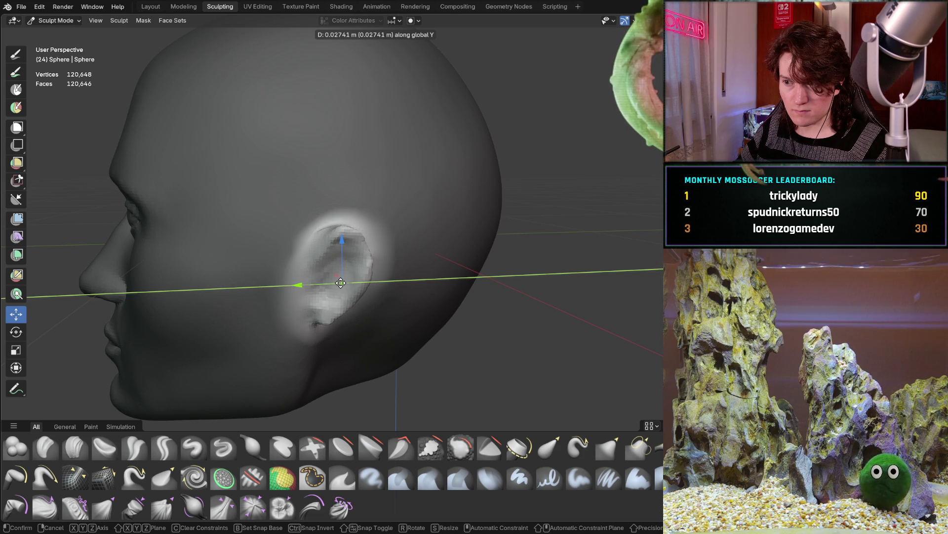
drag(340, 283, 341, 282)
mouse_move(243, 266)
middle_down()
mouse_move(271, 293)
mouse_move(291, 270)
middle_up()
scroll(252, 273, down, 3)
scroll(290, 270, up, 3)
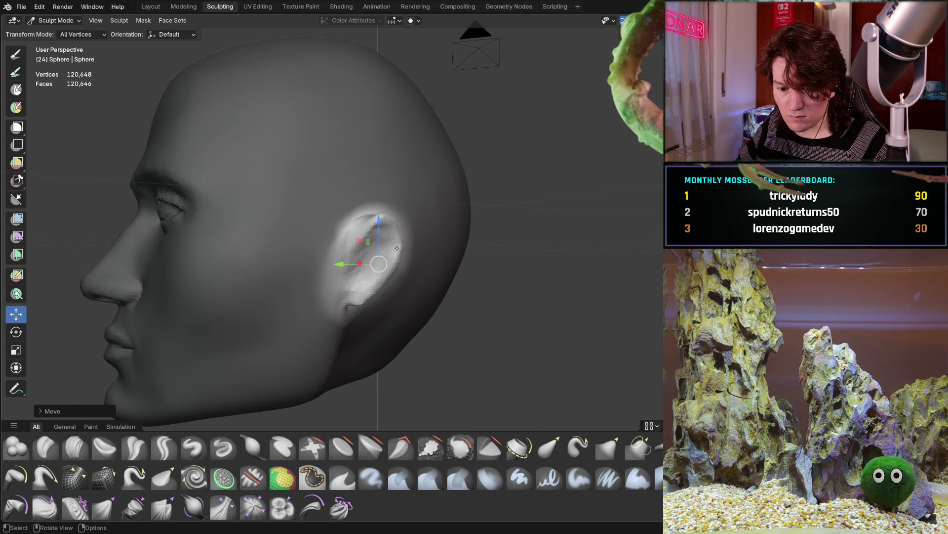
key(z)
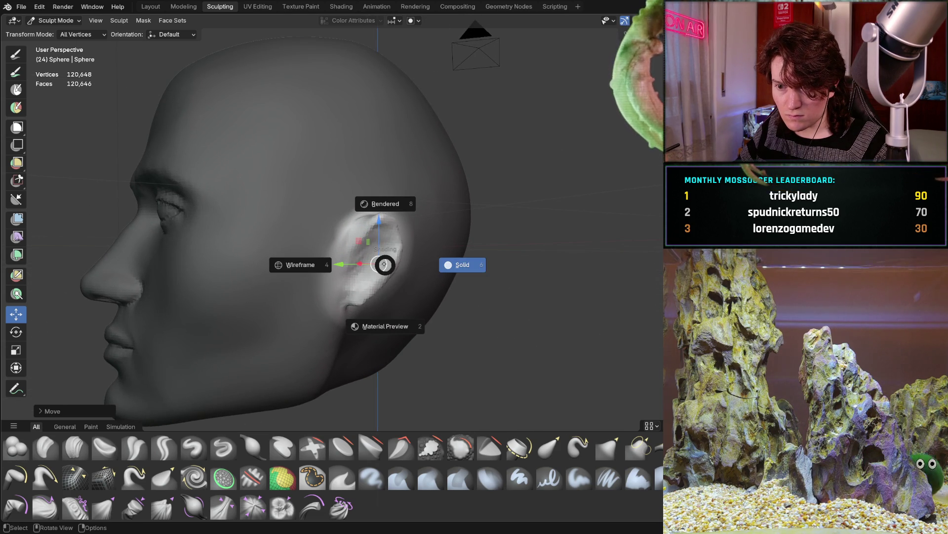
Step: Move the ear further along Y and check its placement from a three-quarter view
drag(378, 263, 368, 264)
key(y)
mouse_move(368, 263)
middle_down()
mouse_move(288, 284)
mouse_move(311, 281)
mouse_move(298, 264)
mouse_move(318, 250)
mouse_move(296, 250)
mouse_move(439, 229)
middle_up()
scroll(296, 250, up, 2)
scroll(350, 257, up, 2)
scroll(441, 227, up, 2)
scroll(441, 227, down, 5)
mouse_move(399, 256)
middle_down()
mouse_move(356, 286)
mouse_move(335, 276)
mouse_move(367, 267)
middle_up()
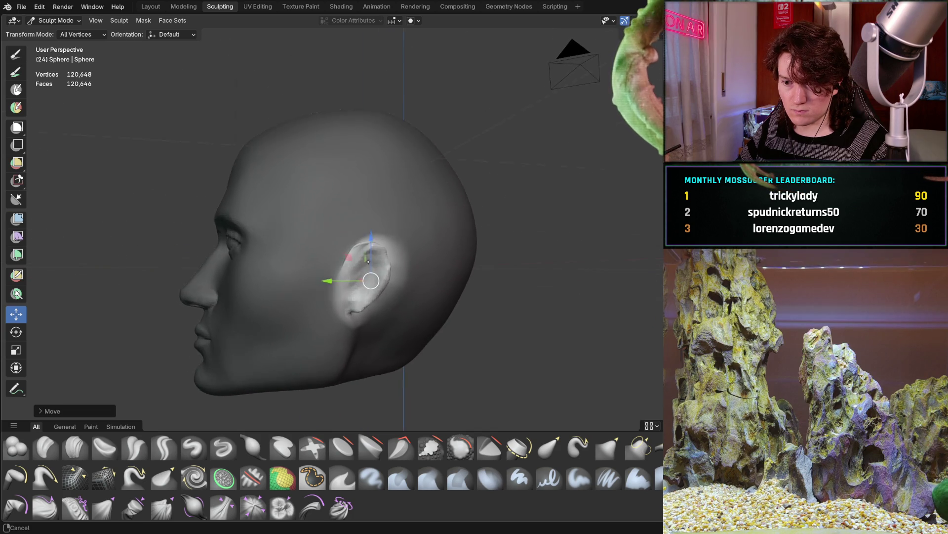
scroll(367, 266, up, 4)
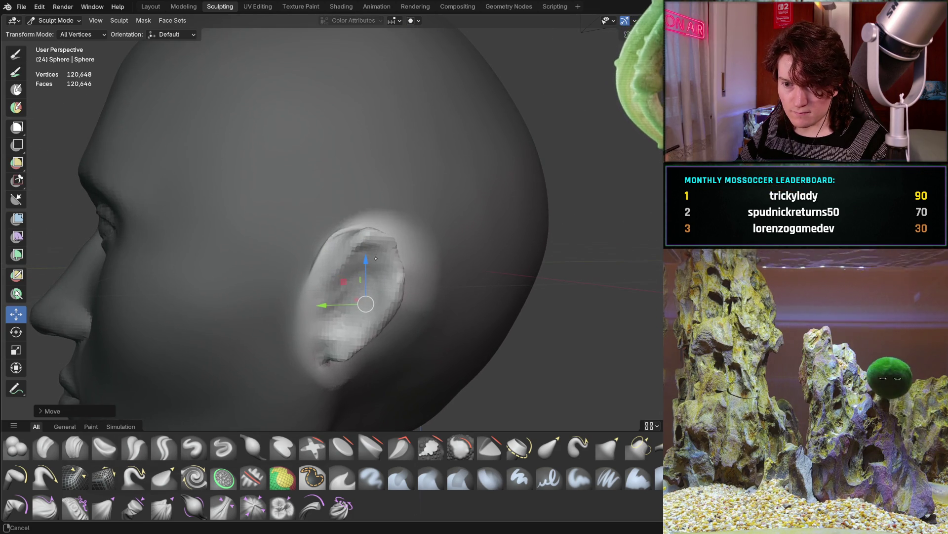
Step: Shift the ear slightly along the global Z axis
key(g)
key(z)
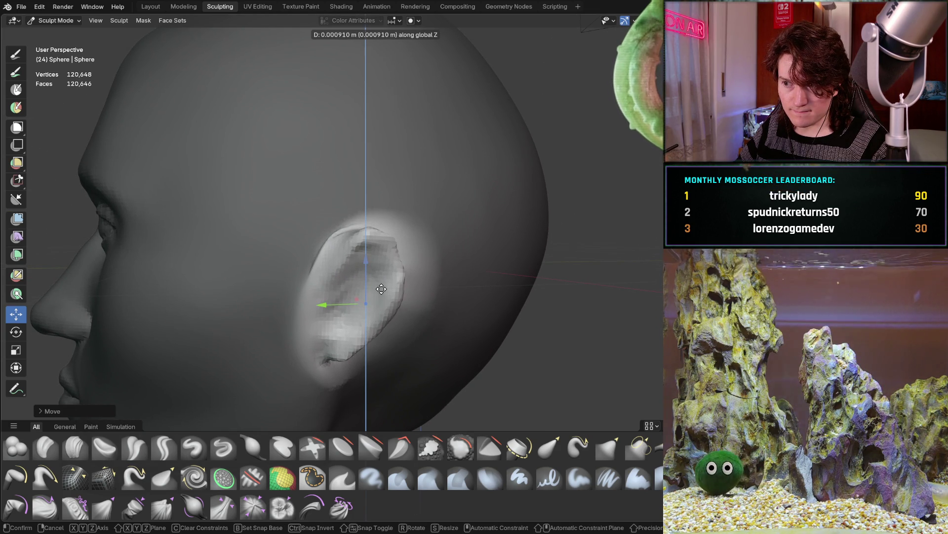
click(383, 289)
mouse_move(382, 288)
middle_down()
mouse_move(326, 315)
mouse_move(361, 297)
mouse_move(382, 257)
mouse_move(354, 302)
mouse_move(322, 298)
mouse_move(332, 272)
mouse_move(347, 274)
middle_up()
scroll(382, 257, up, 4)
scroll(383, 257, down, 4)
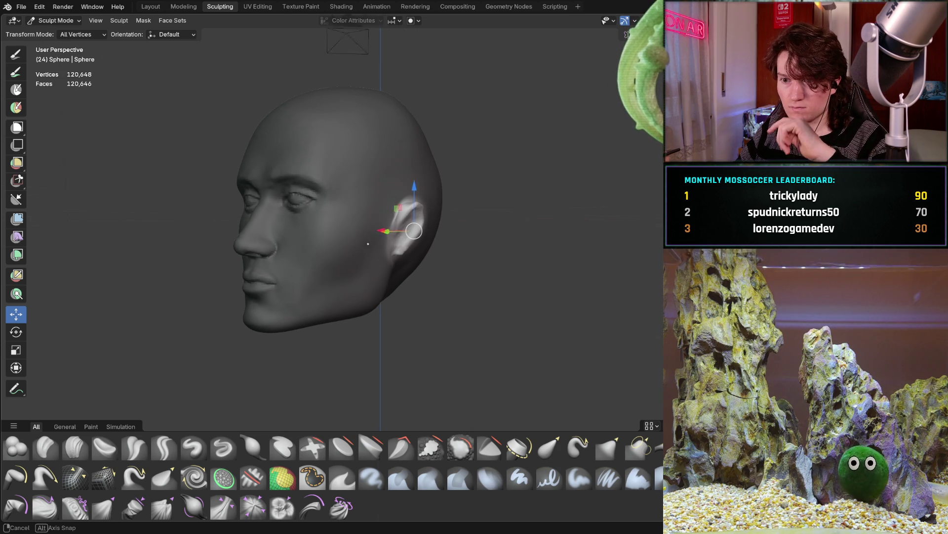
Step: Fine-tune the ear's position back and forth along the Y axis from a side view
middle_drag(371, 243, 346, 242)
scroll(385, 198, up, 5)
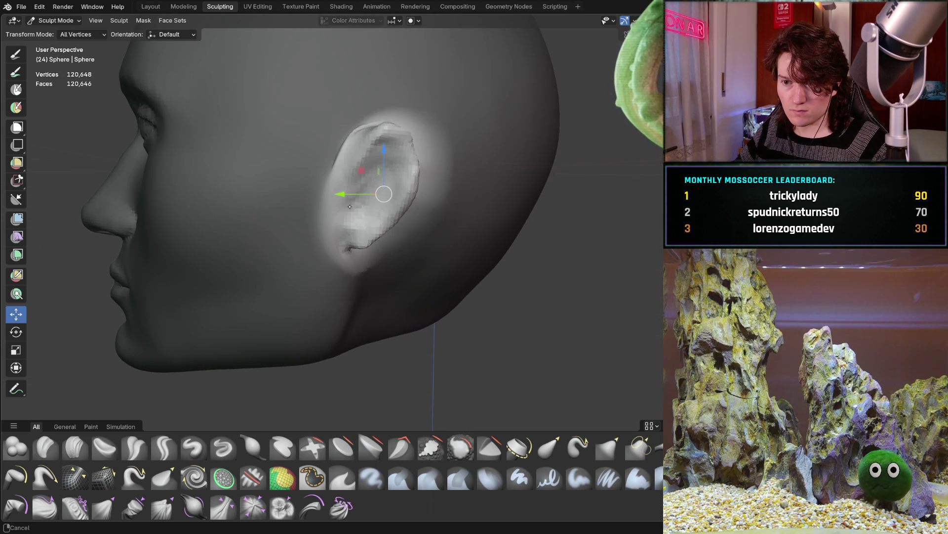
shift+middle_drag(350, 204, 353, 221)
scroll(354, 229, up, 1)
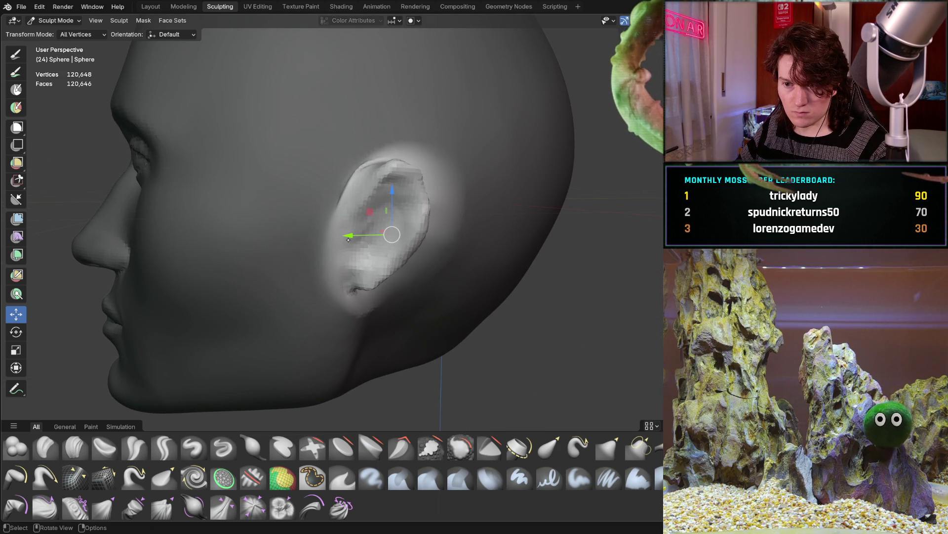
drag(350, 236, 338, 238)
mouse_move(338, 238)
middle_down()
mouse_move(284, 271)
mouse_move(316, 276)
mouse_move(302, 279)
mouse_move(346, 217)
middle_up()
scroll(326, 237, down, 3)
scroll(303, 279, up, 2)
scroll(348, 215, up, 3)
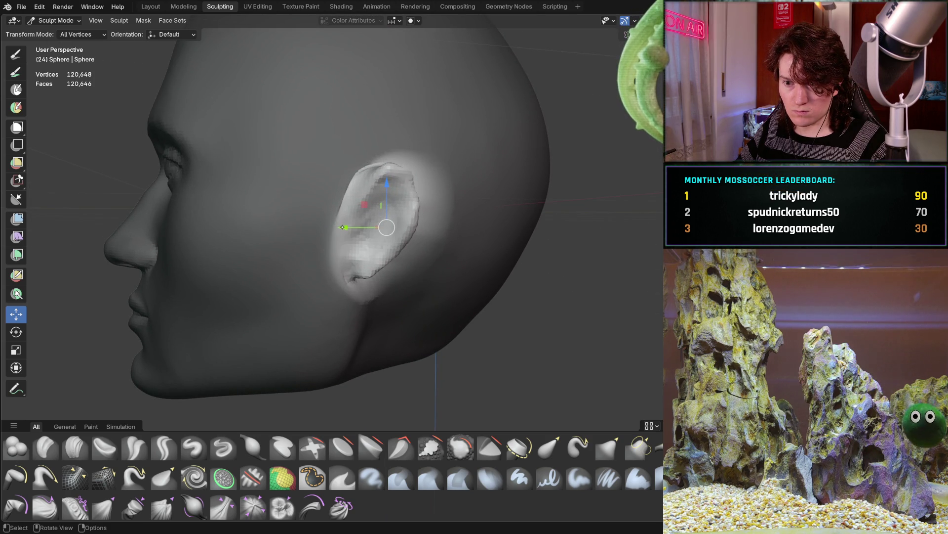
drag(341, 228, 324, 233)
mouse_move(324, 233)
middle_down()
mouse_move(314, 284)
mouse_move(297, 269)
mouse_move(289, 287)
mouse_move(388, 204)
middle_up()
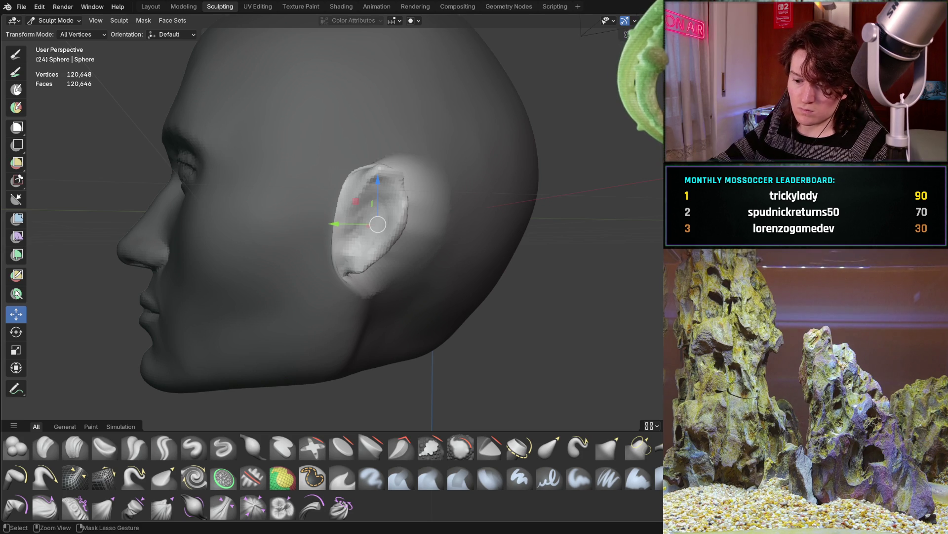
Step: Invert the mask so the ear is masked, then clear the mask from the head
key(ctrl+i)
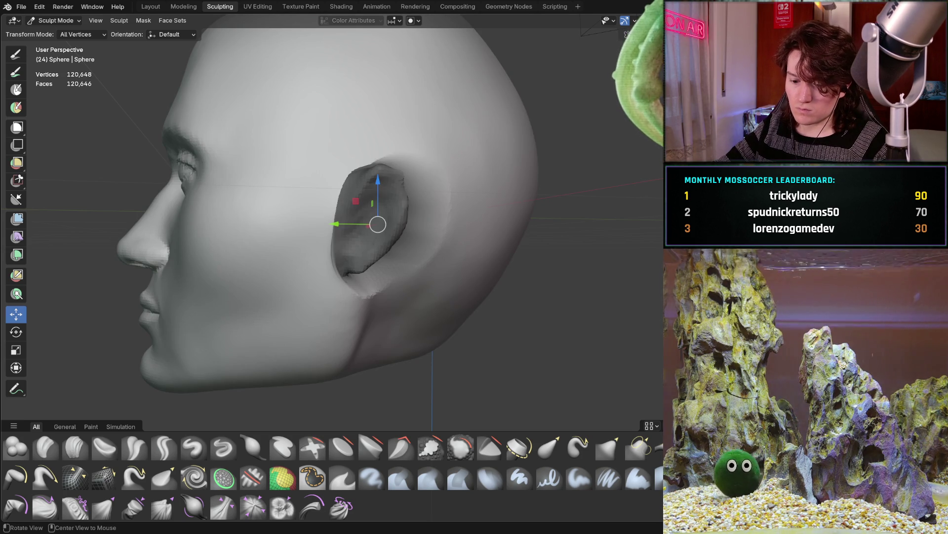
key(alt+a)
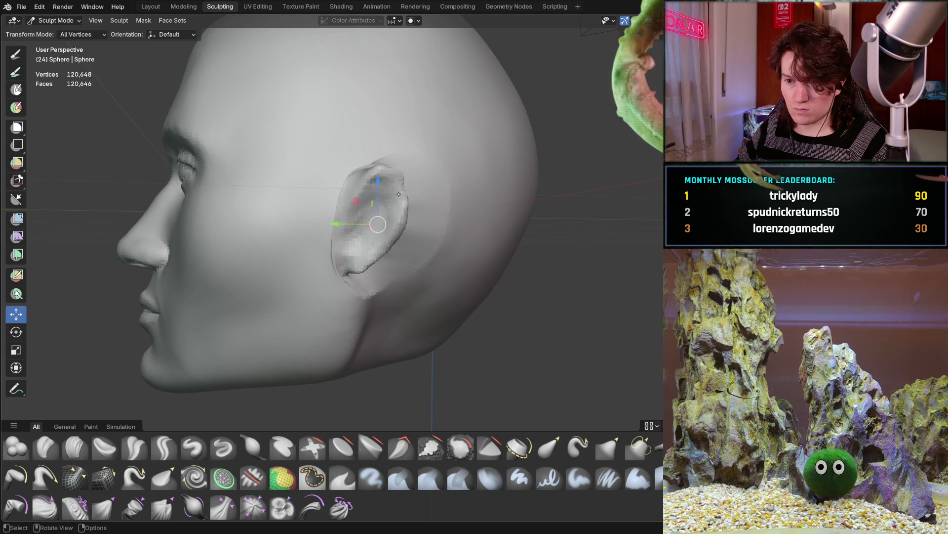
mouse_move(399, 207)
middle_down()
mouse_move(302, 256)
mouse_move(243, 304)
middle_up()
click(76, 442)
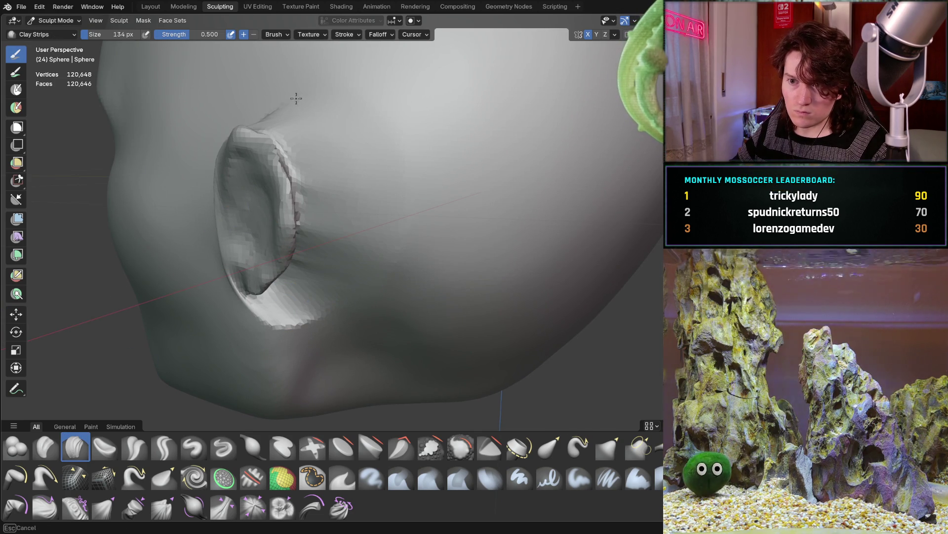
Step: Build up and smooth the ear's upper ridge with a Clay Strips stroke
middle_drag(361, 163, 397, 162)
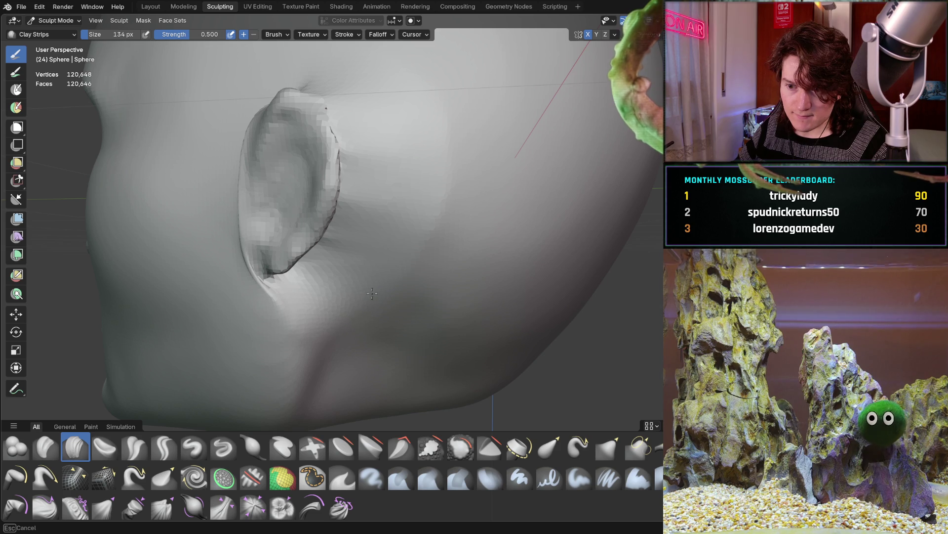
middle_drag(423, 239, 370, 308)
ctrl+middle_drag(323, 267, 328, 255)
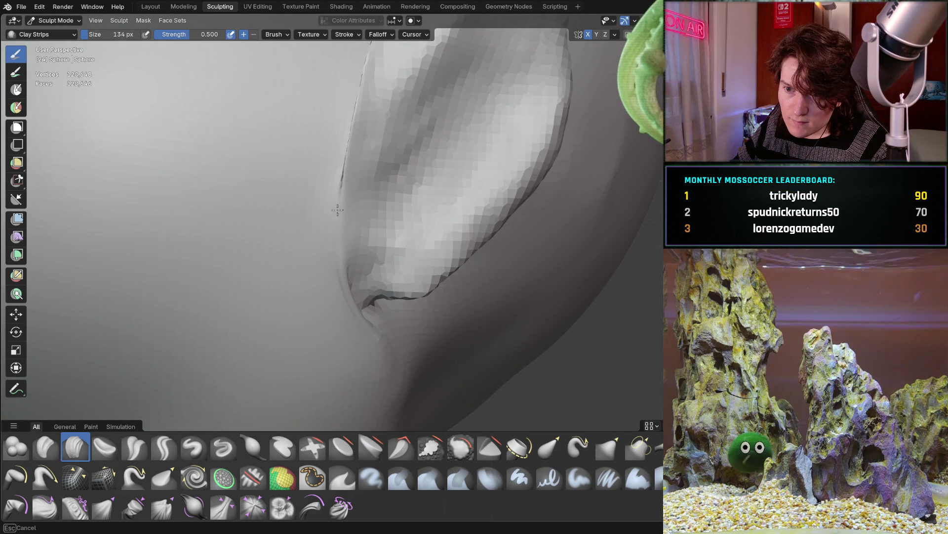
mouse_move(339, 144)
shift+middle_down()
mouse_move(328, 162)
mouse_move(292, 162)
mouse_move(313, 258)
shift+middle_up()
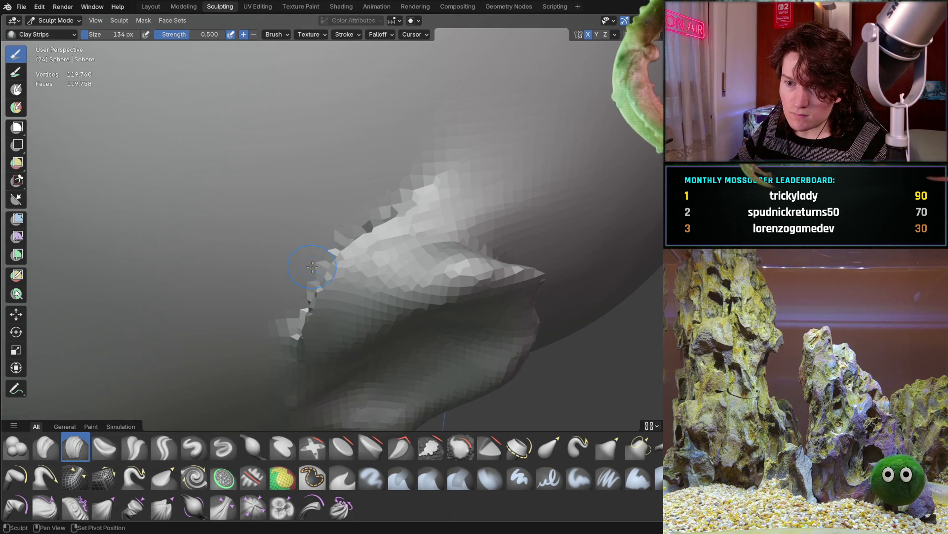
mouse_move(314, 310)
mouse_down()
mouse_move(366, 237)
mouse_move(459, 192)
mouse_up()
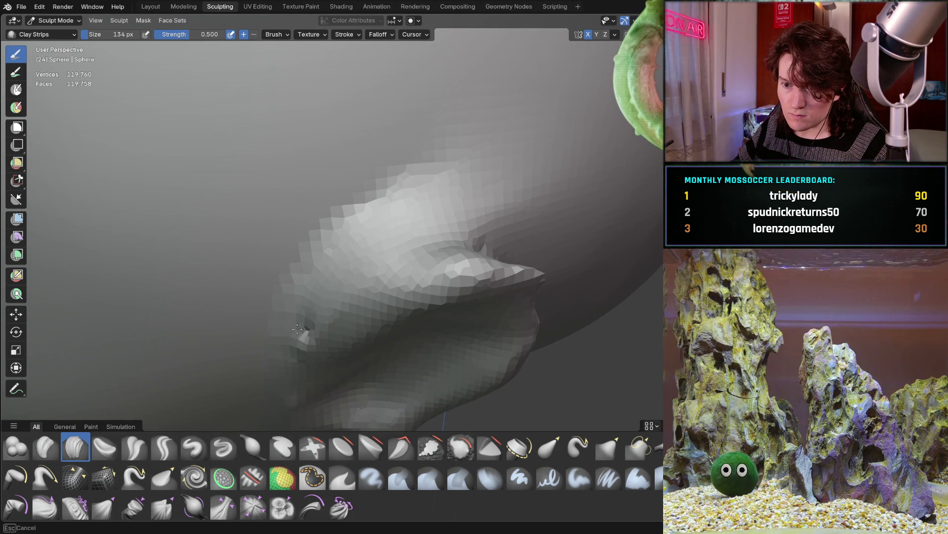
Step: Orbit around the head to inspect the reshaped ear from below and the front
mouse_move(423, 224)
middle_down()
mouse_move(299, 239)
mouse_move(282, 158)
middle_up()
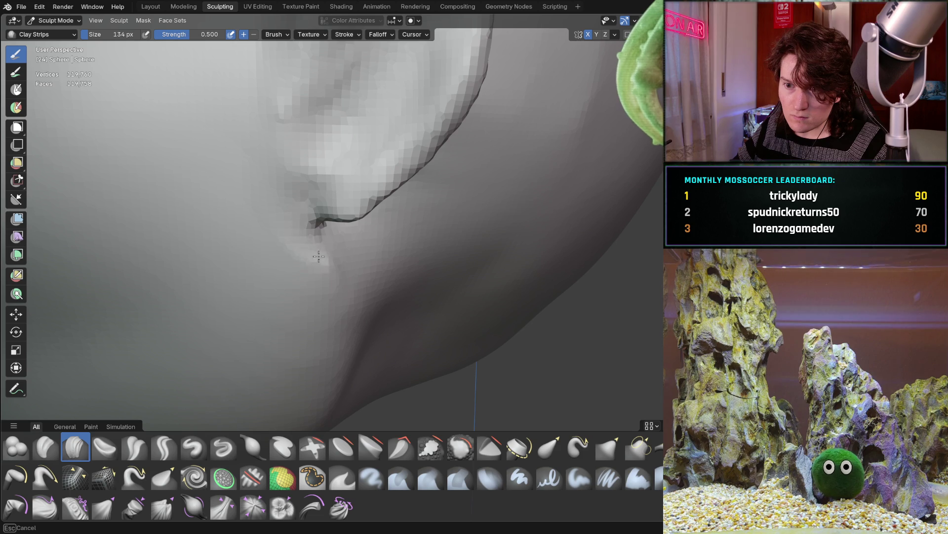
mouse_move(302, 237)
middle_down()
mouse_move(259, 228)
mouse_move(243, 208)
mouse_move(212, 264)
mouse_move(158, 307)
mouse_move(194, 275)
mouse_move(214, 160)
middle_up()
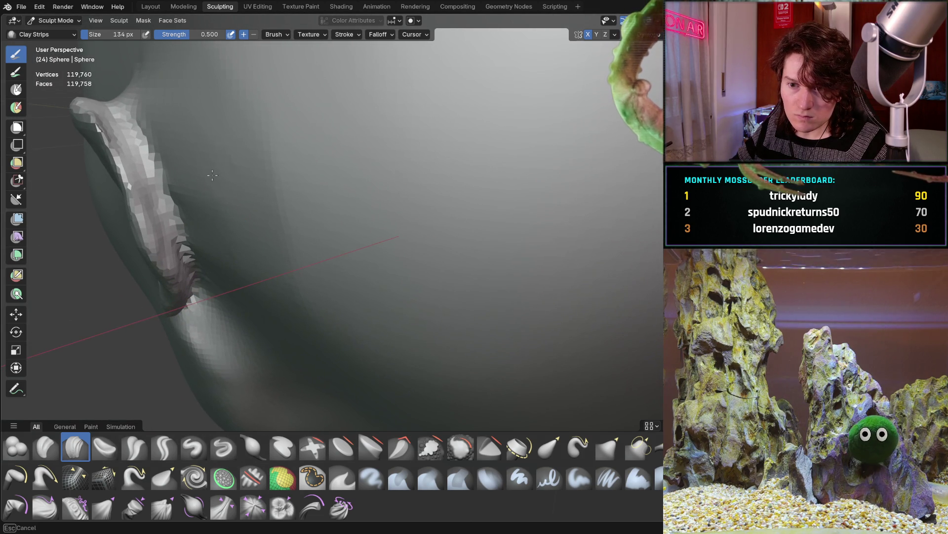
middle_drag(288, 174, 324, 214)
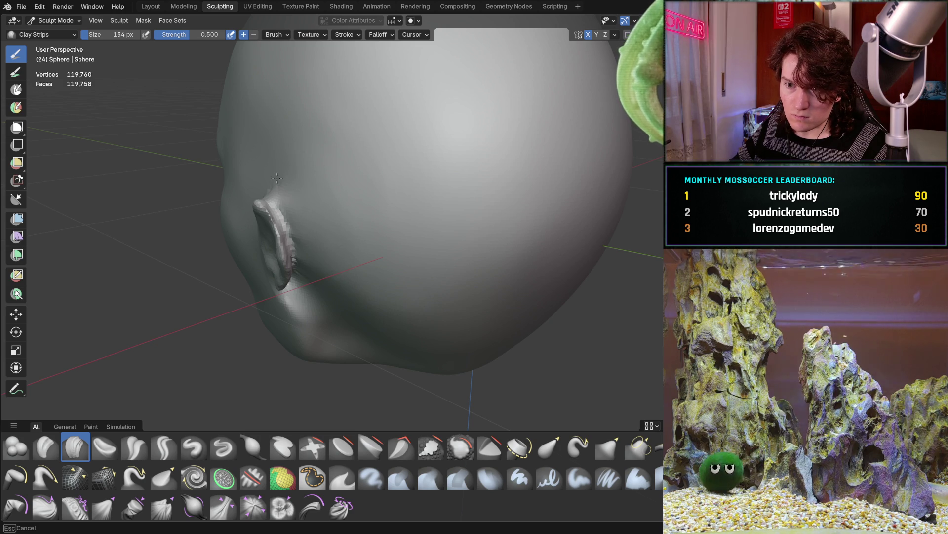
mouse_move(313, 257)
middle_down()
mouse_move(320, 187)
mouse_move(323, 202)
middle_up()
scroll(325, 210, up, 3)
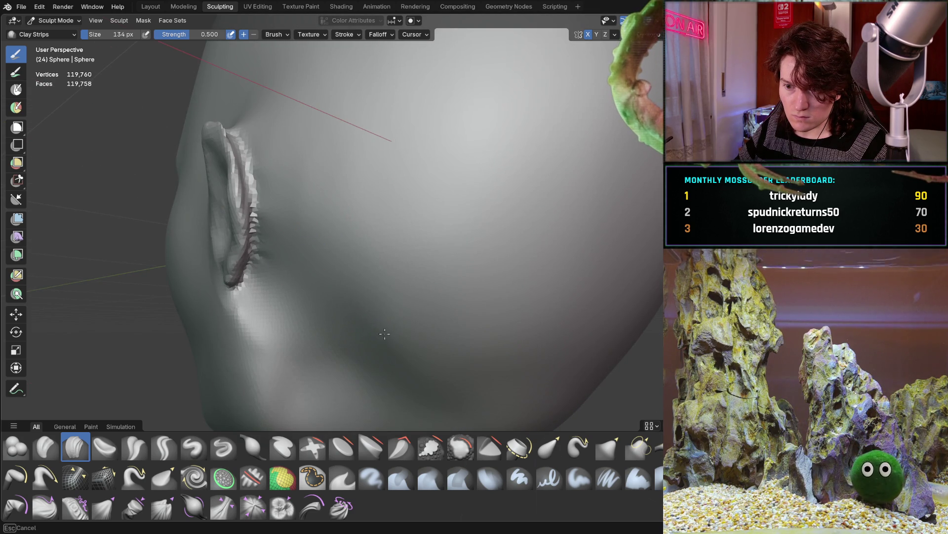
middle_drag(352, 377, 314, 324)
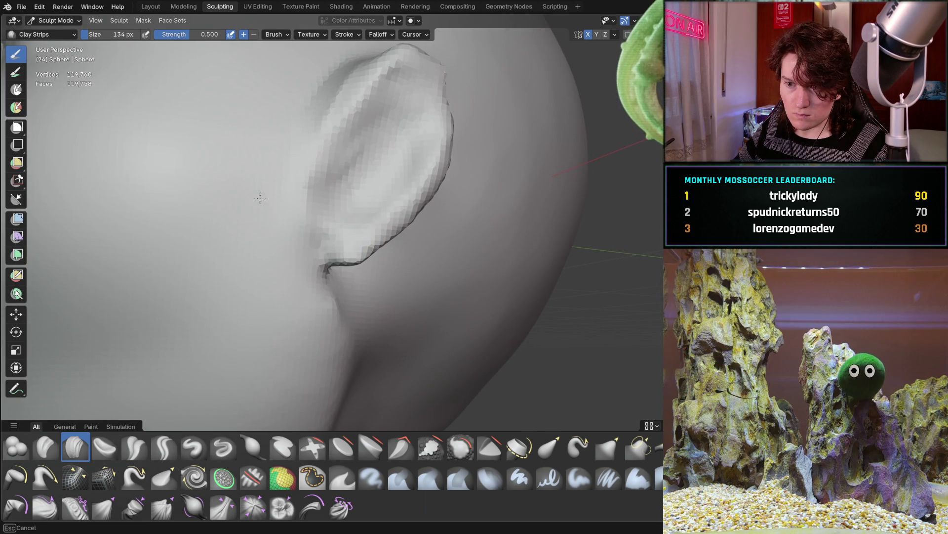
mouse_move(317, 78)
middle_down()
mouse_move(290, 149)
mouse_move(286, 203)
middle_up()
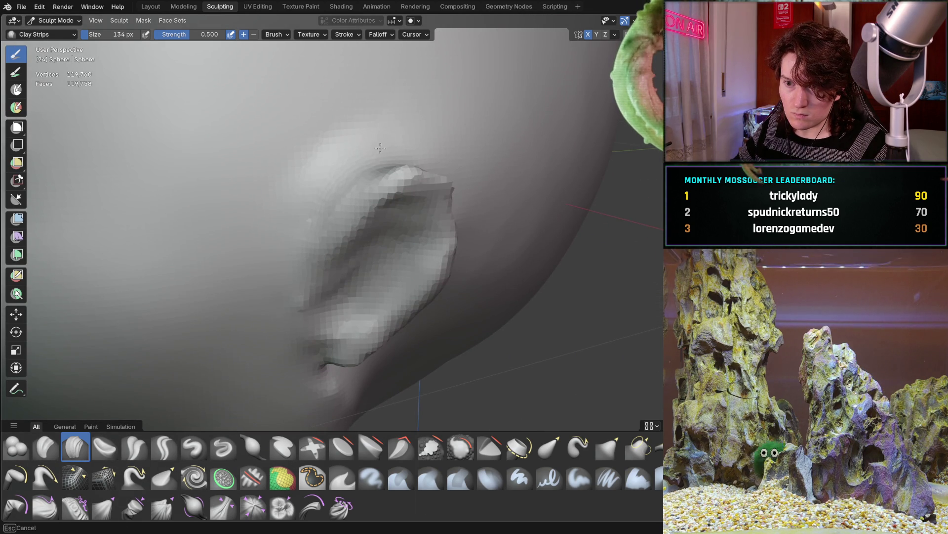
scroll(361, 159, down, 10)
mouse_move(346, 237)
middle_down()
mouse_move(356, 254)
mouse_move(439, 226)
middle_up()
scroll(431, 289, up, 10)
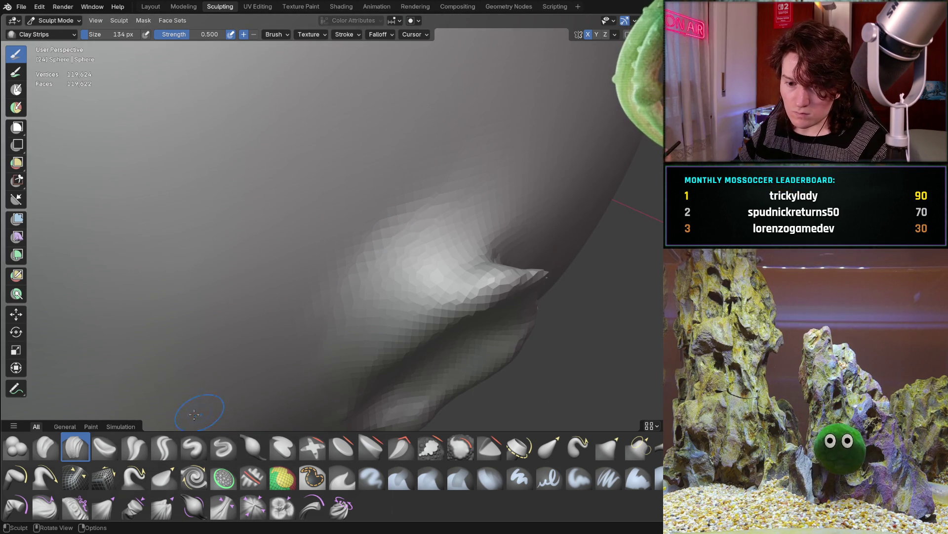
click(163, 445)
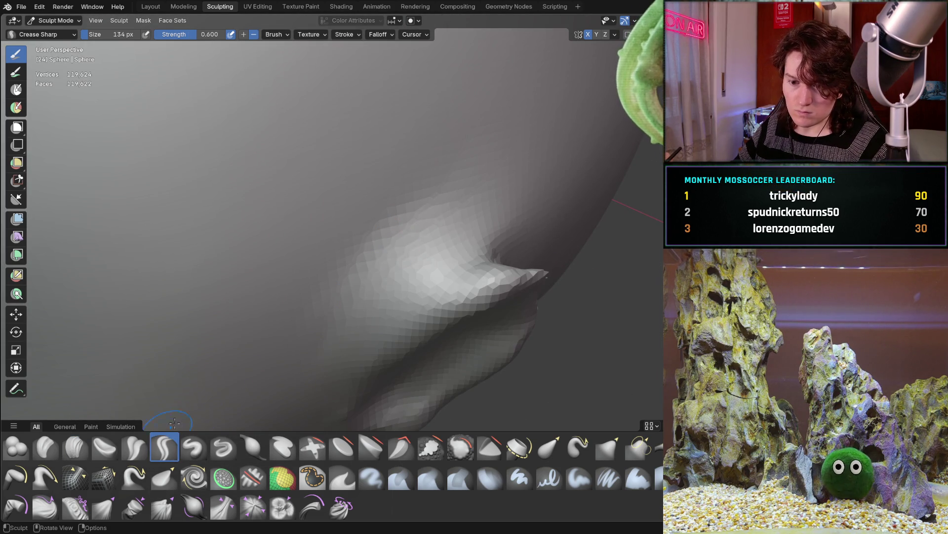
Step: Carve sharp creases across the ear and deepen the crease along its lower edge
mouse_move(470, 250)
mouse_down()
mouse_move(435, 271)
mouse_move(369, 340)
mouse_up()
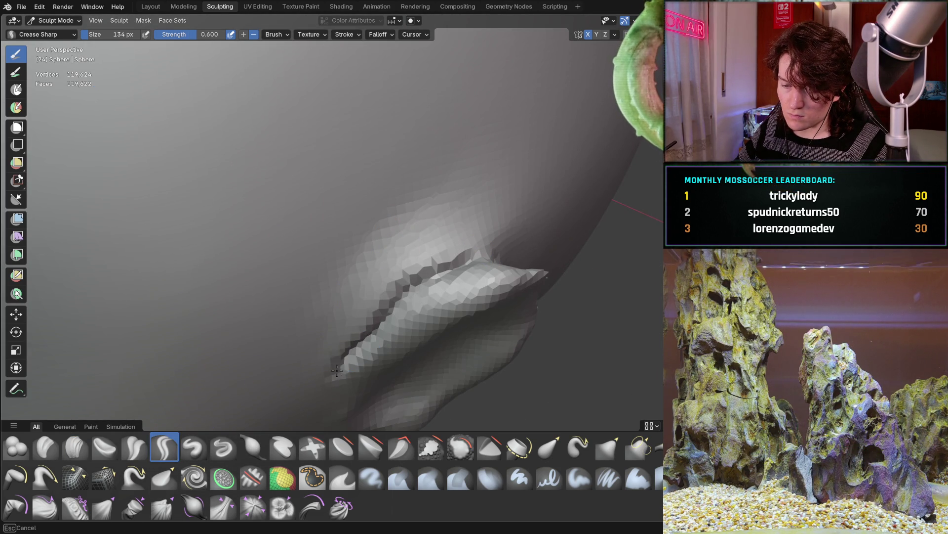
mouse_move(378, 306)
mouse_down()
mouse_move(431, 264)
mouse_move(472, 251)
mouse_up()
mouse_move(472, 251)
middle_down()
mouse_move(306, 277)
mouse_move(243, 299)
middle_up()
mouse_move(309, 362)
middle_down()
mouse_move(240, 267)
mouse_move(228, 190)
middle_up()
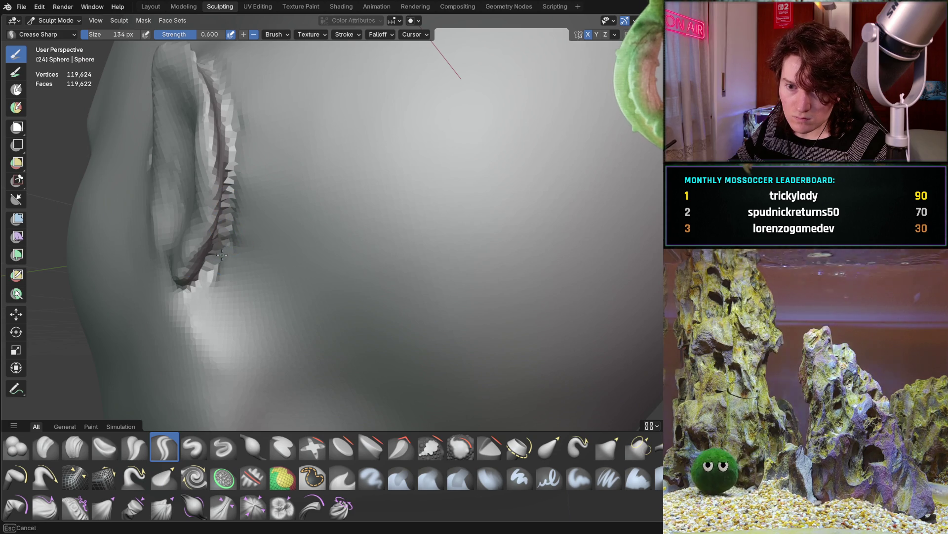
drag(213, 269, 196, 296)
mouse_move(188, 291)
middle_down()
mouse_move(247, 282)
mouse_move(240, 214)
middle_up()
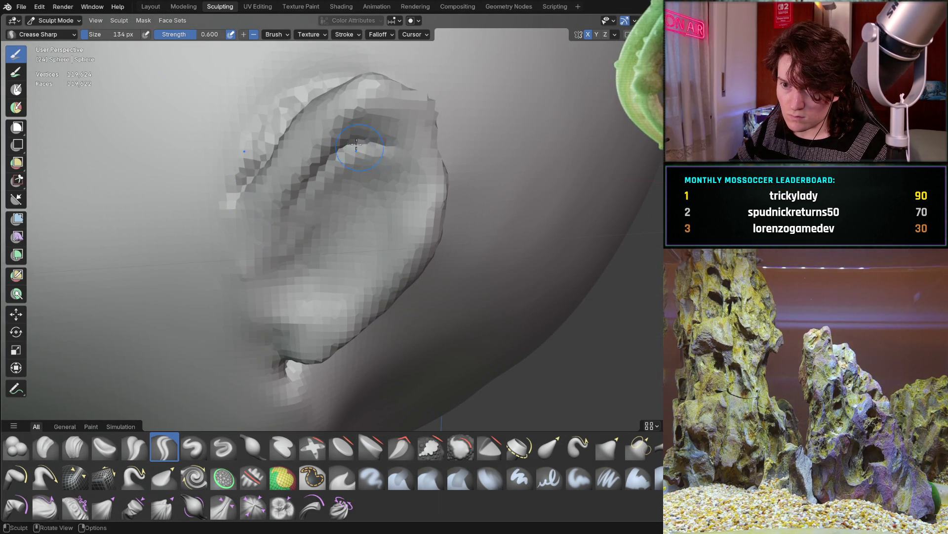
Step: Carve a crease inside the ear's upper fold, then recentre the view on the ear
mouse_move(376, 159)
mouse_down()
mouse_move(370, 184)
mouse_move(394, 255)
mouse_move(347, 296)
mouse_up()
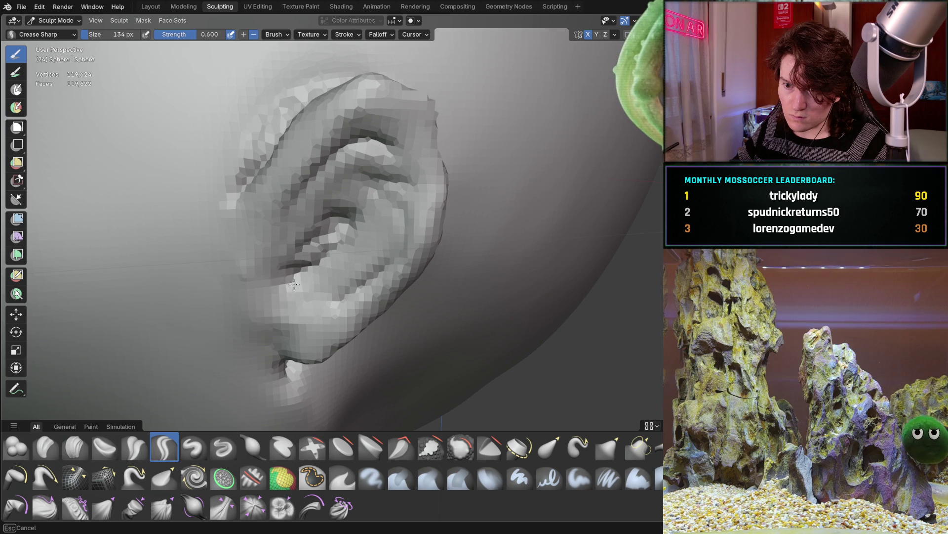
scroll(318, 248, down, 5)
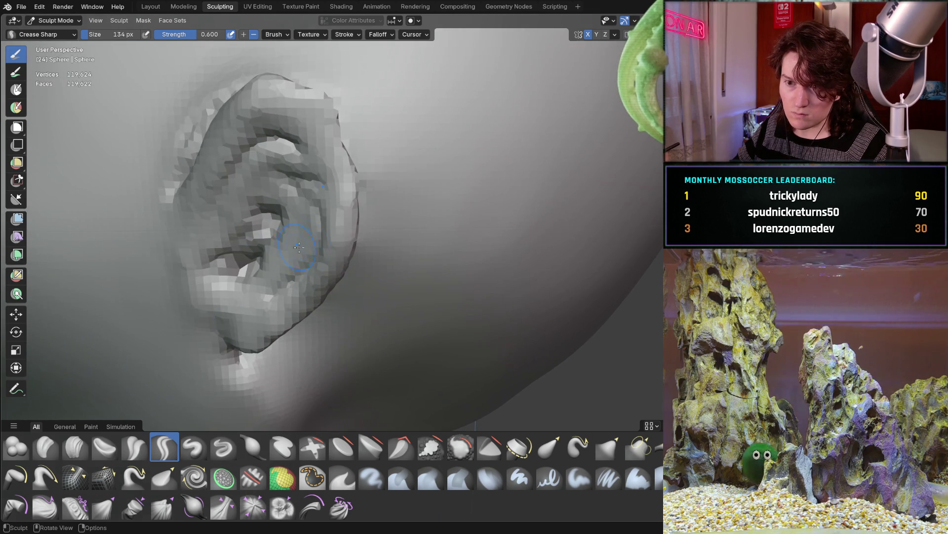
scroll(238, 291, down, 2)
mouse_move(238, 291)
middle_down()
mouse_move(335, 224)
mouse_move(297, 268)
mouse_move(333, 276)
mouse_move(332, 267)
mouse_move(395, 223)
mouse_move(346, 237)
mouse_move(222, 321)
mouse_move(150, 388)
middle_up()
scroll(412, 204, up, 5)
scroll(346, 237, up, 3)
shift+middle_drag(249, 246, 313, 201)
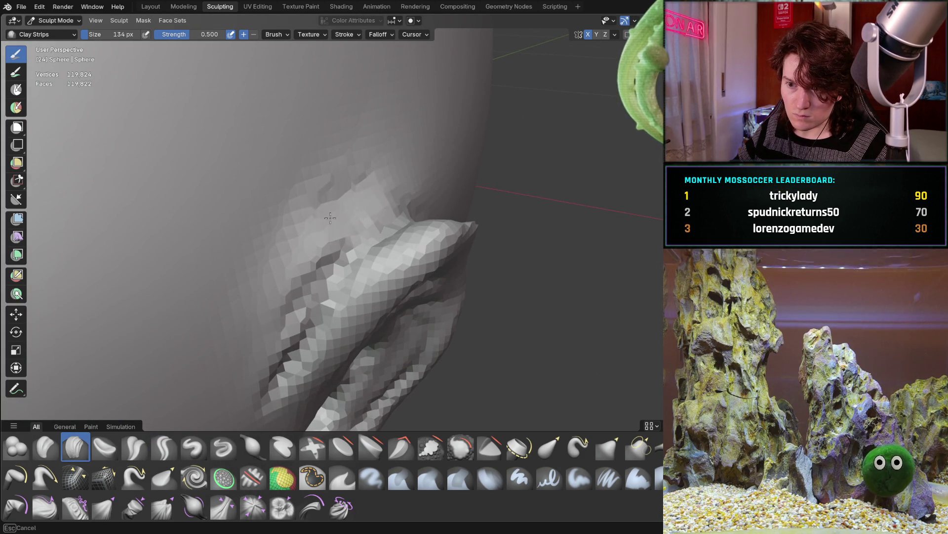
Step: Build up clay strips along the ear's inner ridge, upper part and lower surface
drag(320, 227, 351, 183)
mouse_move(341, 242)
mouse_down()
mouse_move(278, 329)
mouse_move(266, 328)
mouse_up()
middle_drag(267, 328, 251, 326)
middle_drag(279, 359, 281, 285)
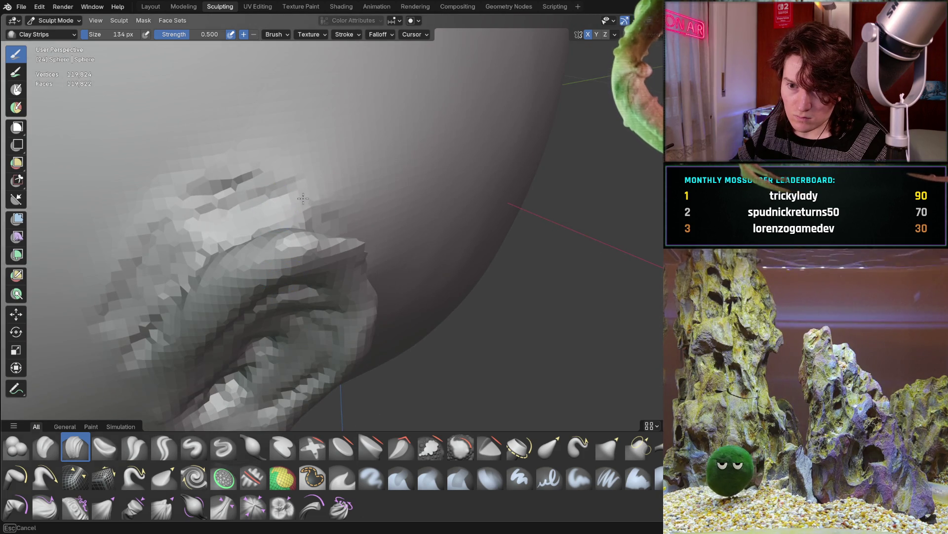
drag(304, 175, 239, 210)
mouse_move(143, 254)
mouse_down()
mouse_move(106, 262)
mouse_move(130, 291)
mouse_up()
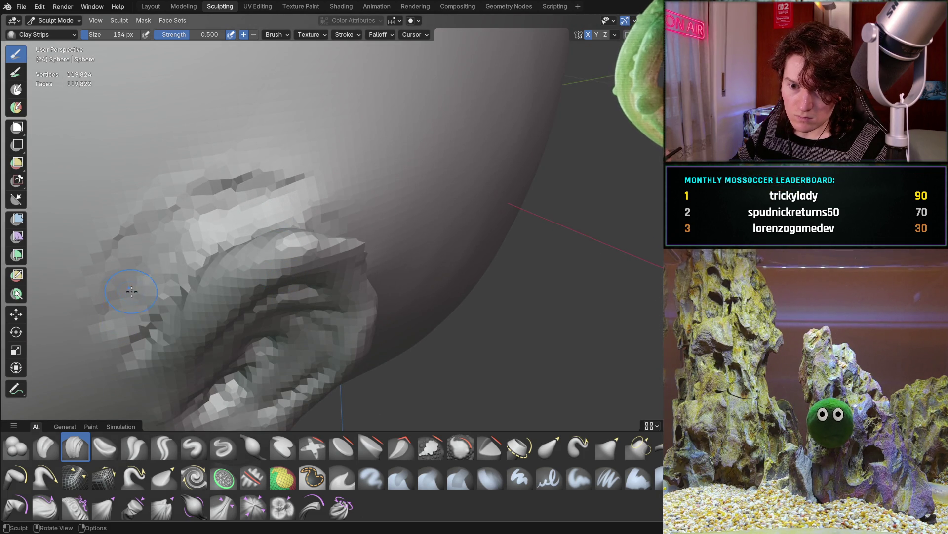
middle_drag(188, 262, 203, 239)
mouse_move(203, 239)
mouse_down()
mouse_move(195, 277)
mouse_move(222, 316)
mouse_move(237, 276)
mouse_move(366, 155)
mouse_move(357, 165)
mouse_move(313, 165)
mouse_up()
mouse_move(313, 165)
middle_down()
mouse_move(339, 247)
mouse_move(326, 227)
mouse_move(399, 245)
middle_up()
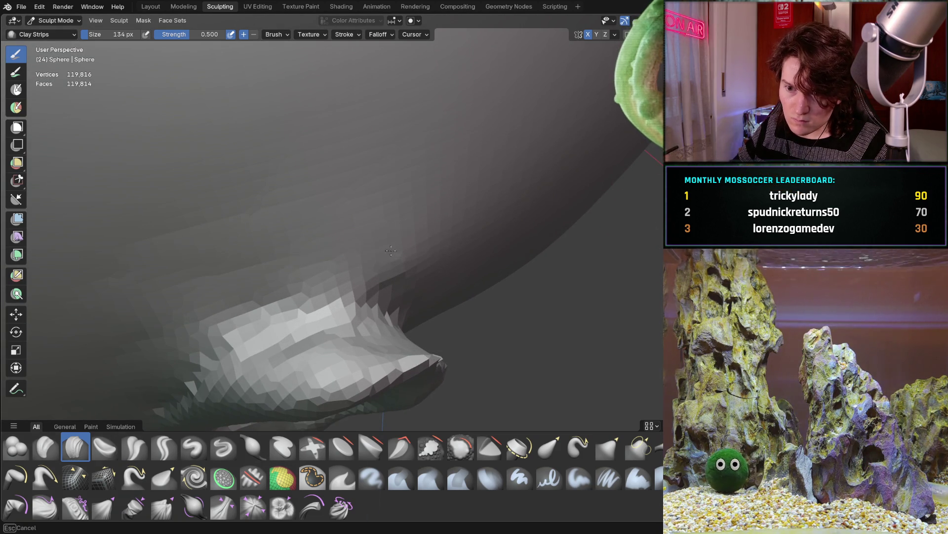
Step: Carve a crisp crease along the full edge of the upper lip
mouse_move(213, 326)
middle_down()
mouse_move(247, 302)
mouse_move(186, 350)
mouse_move(191, 417)
middle_up()
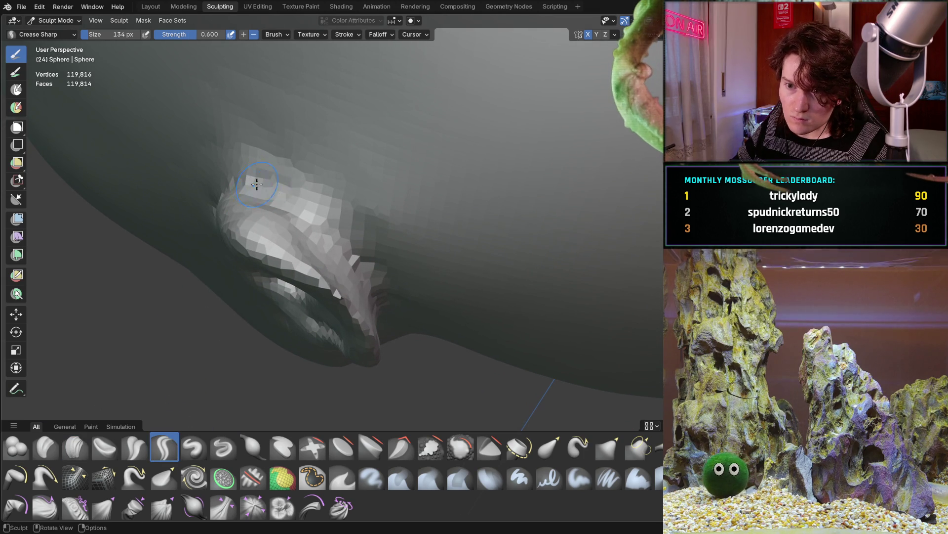
mouse_move(339, 239)
mouse_down()
mouse_move(266, 185)
mouse_move(232, 180)
mouse_up()
middle_drag(231, 180, 301, 194)
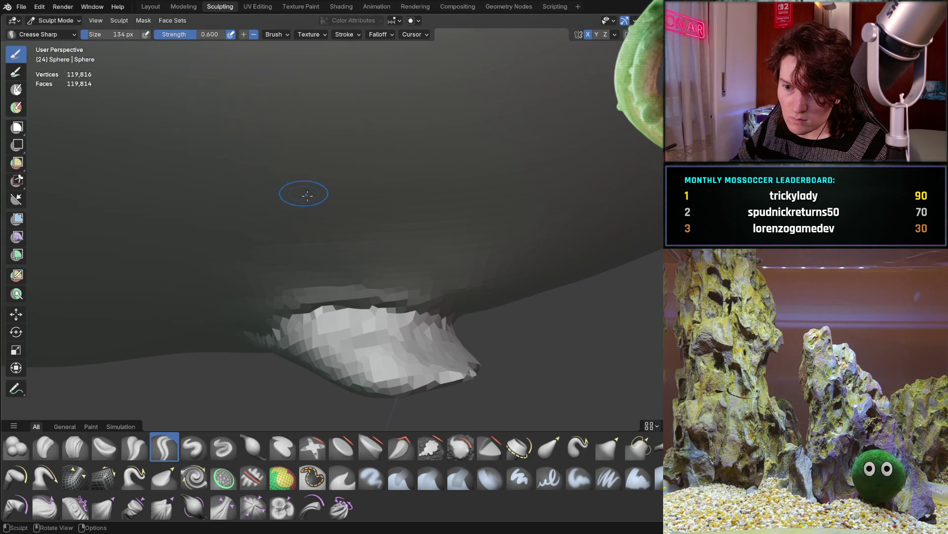
drag(282, 307, 413, 312)
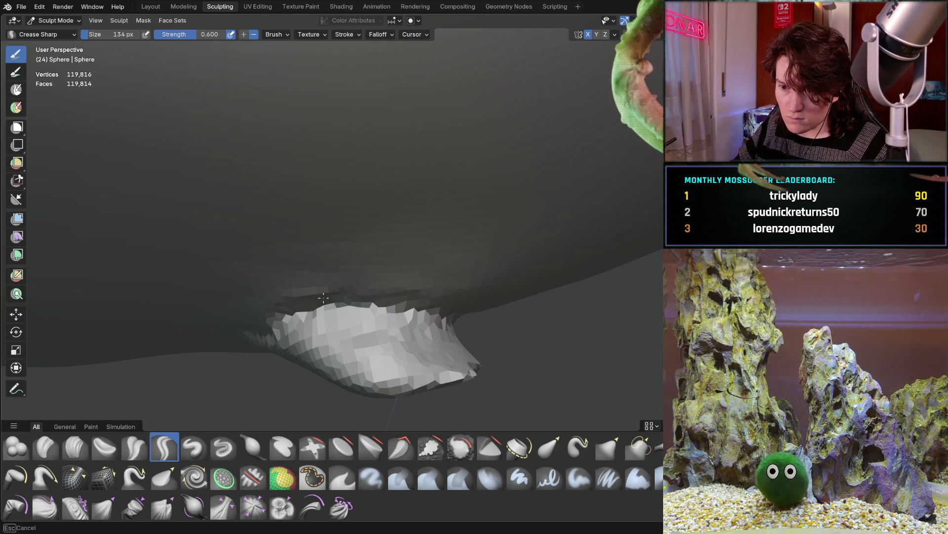
drag(440, 281, 432, 277)
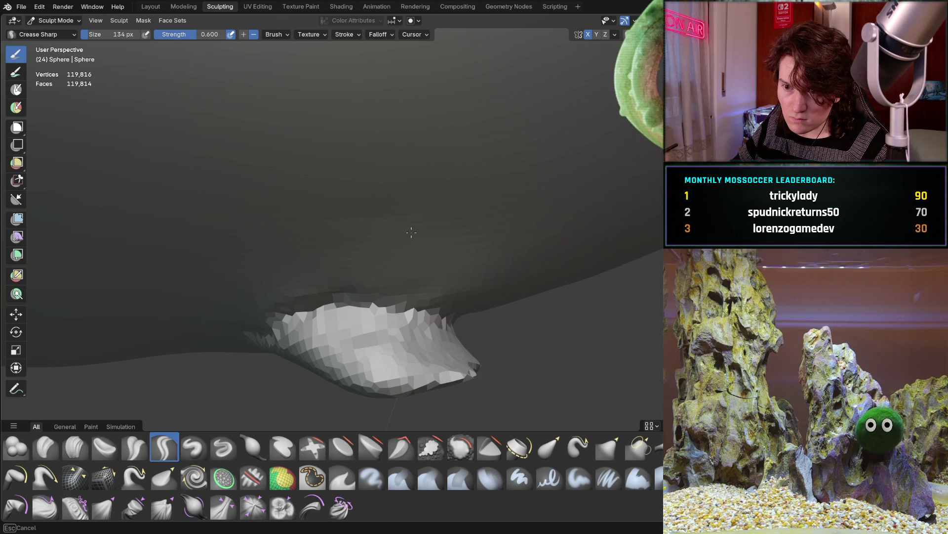
mouse_move(351, 280)
middle_down()
mouse_move(370, 165)
mouse_move(417, 194)
mouse_move(298, 267)
mouse_move(212, 255)
mouse_move(247, 247)
mouse_move(220, 255)
mouse_move(229, 271)
middle_up()
scroll(416, 194, down, 8)
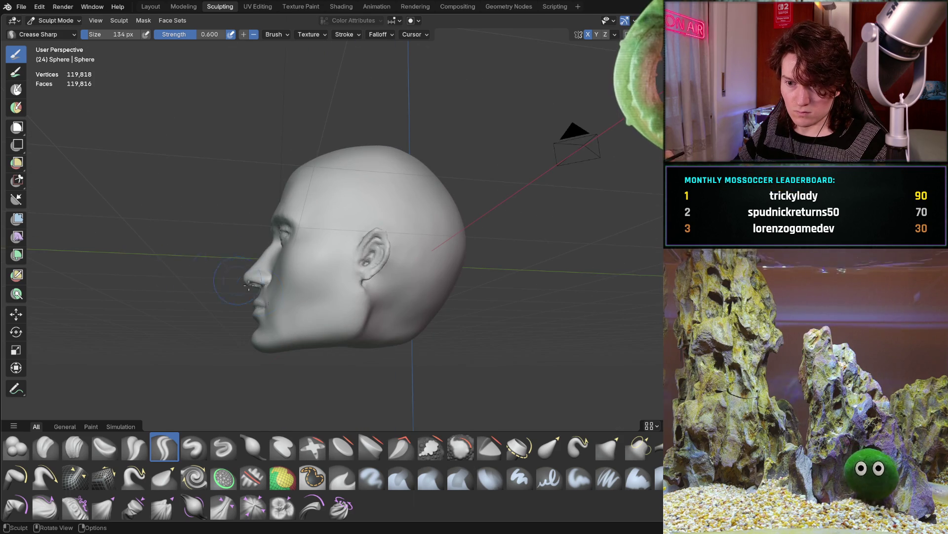
Step: With a 302 px Clay Strips brush, sculpt a strip and cheek ridge from below the ear toward the jaw
scroll(333, 245, up, 10)
middle_drag(340, 252, 350, 243)
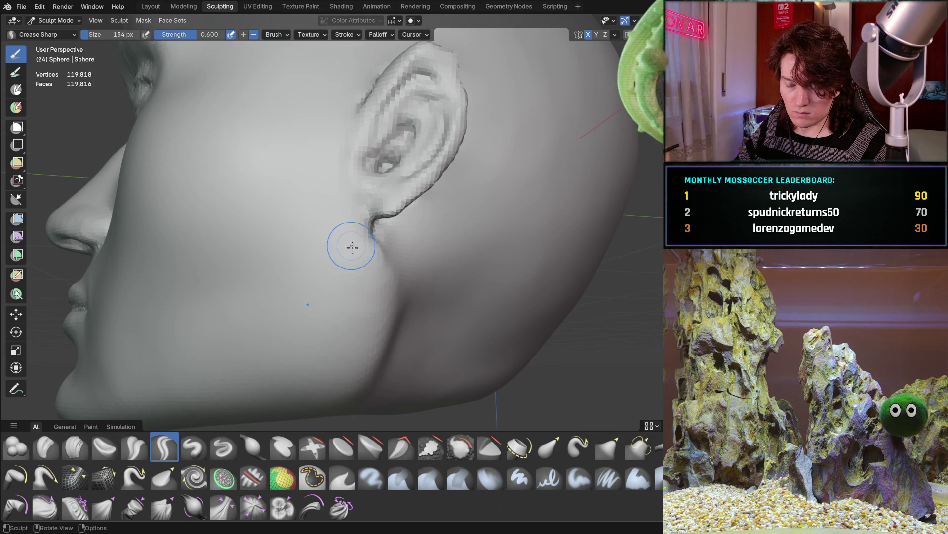
scroll(233, 319, up, 3)
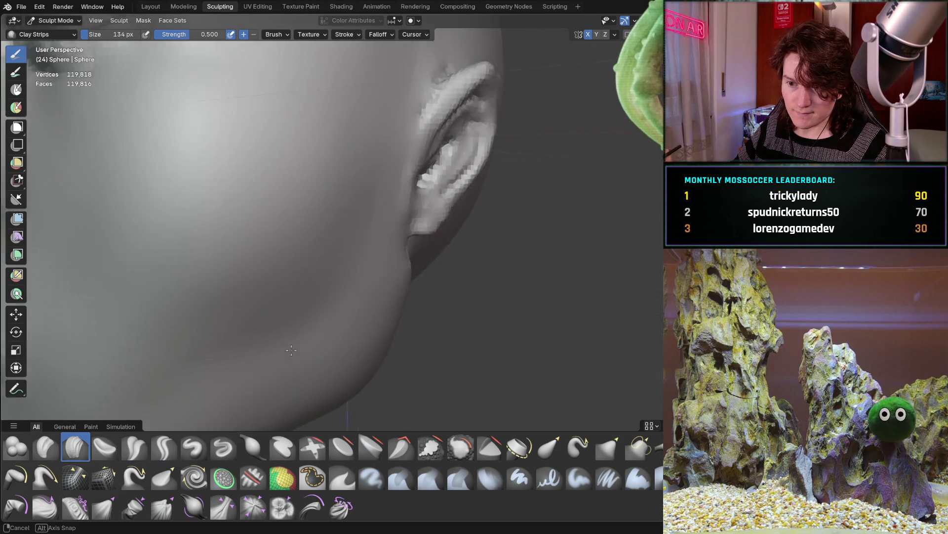
scroll(275, 329, down, 4)
scroll(335, 286, up, 4)
scroll(335, 286, down, 4)
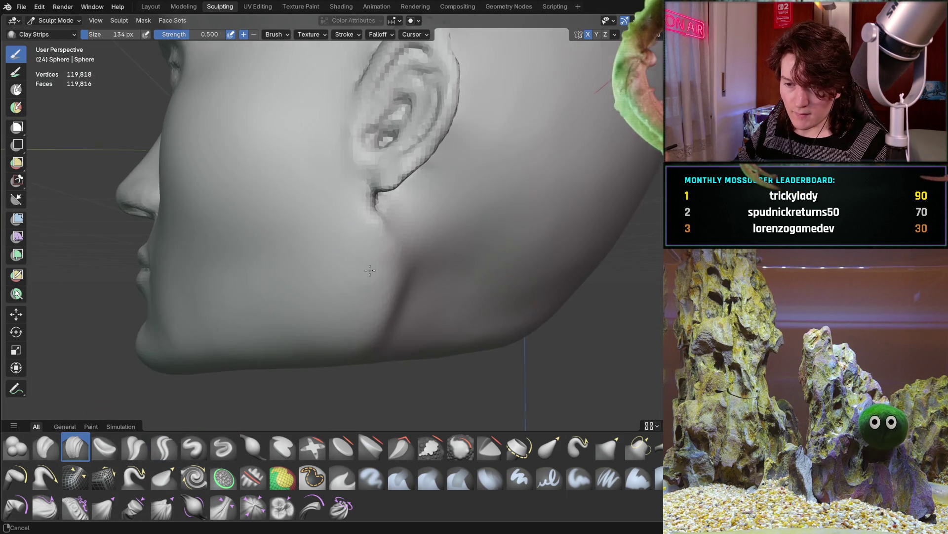
scroll(385, 256, up, 5)
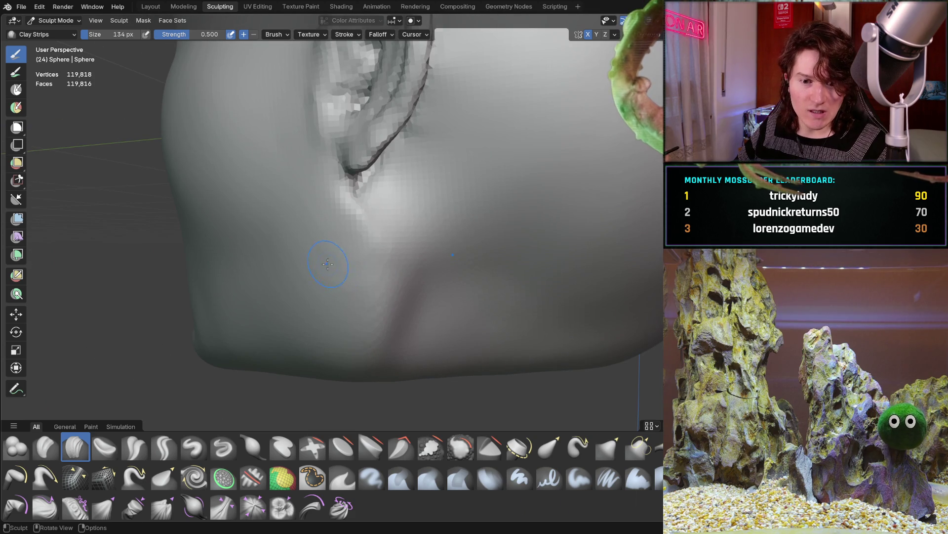
mouse_move(382, 271)
middle_down()
mouse_move(303, 265)
mouse_move(395, 291)
middle_up()
key(f)
click(397, 285)
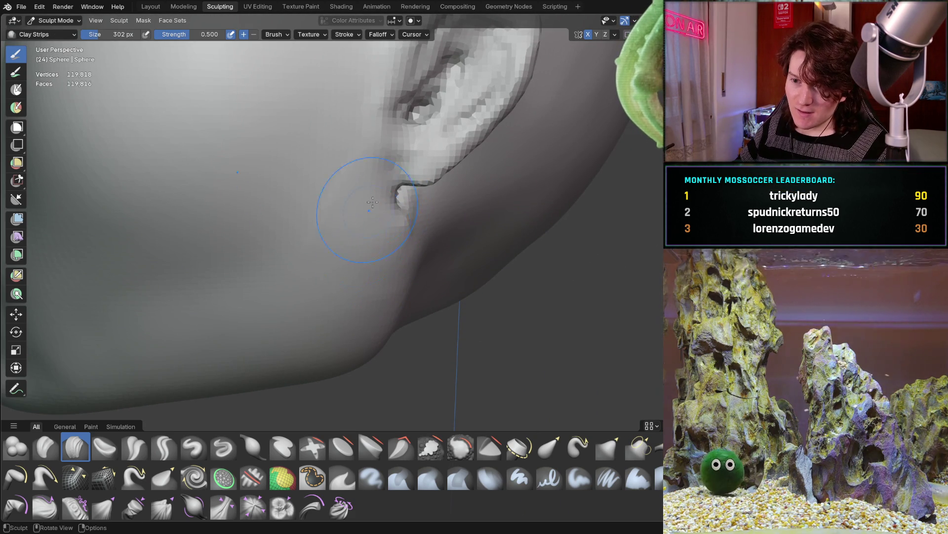
mouse_move(355, 205)
mouse_down()
mouse_move(328, 344)
mouse_move(335, 323)
mouse_up()
mouse_move(303, 360)
middle_down()
mouse_move(373, 323)
mouse_move(364, 275)
mouse_move(396, 323)
middle_up()
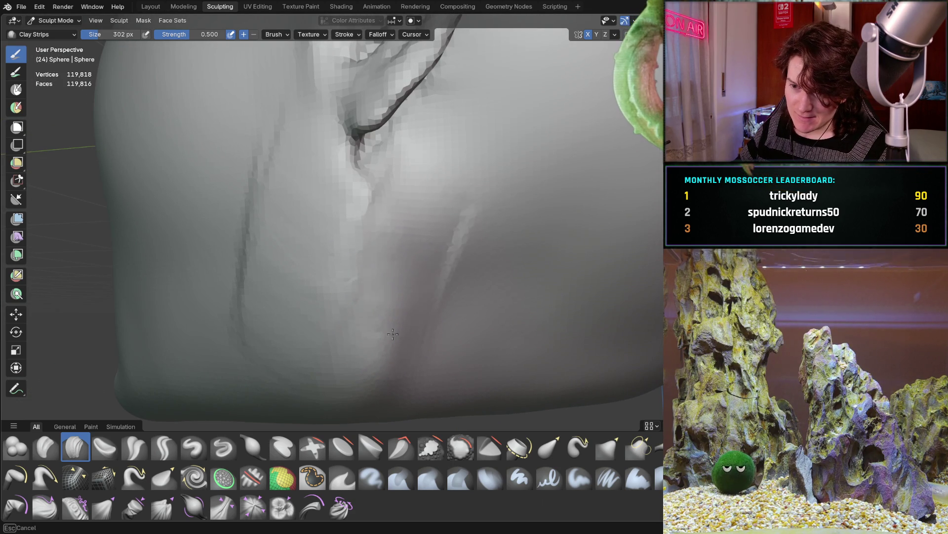
drag(401, 267, 434, 174)
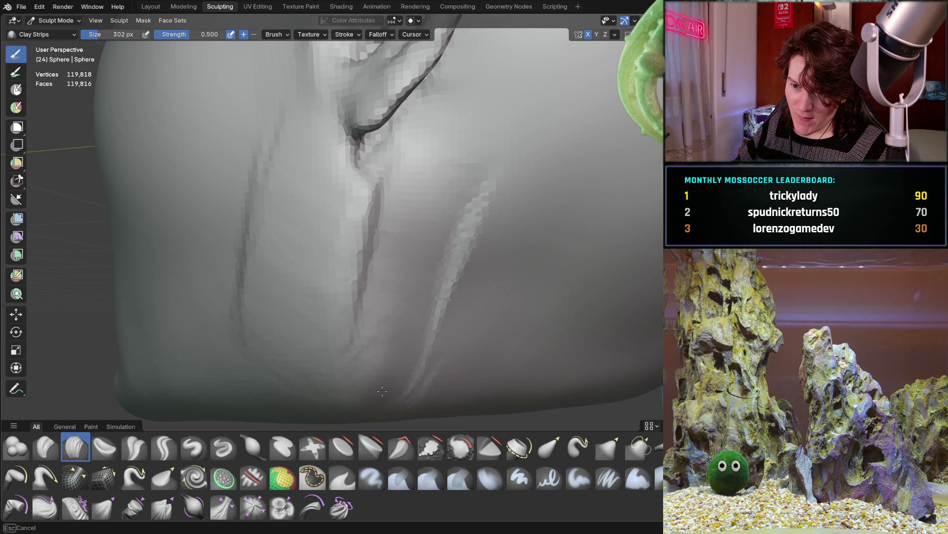
Step: Shrink the brush to 144 px and cut grooves along the lower cheek and jaw crease
middle_drag(411, 204, 402, 201)
key(f)
click(389, 216)
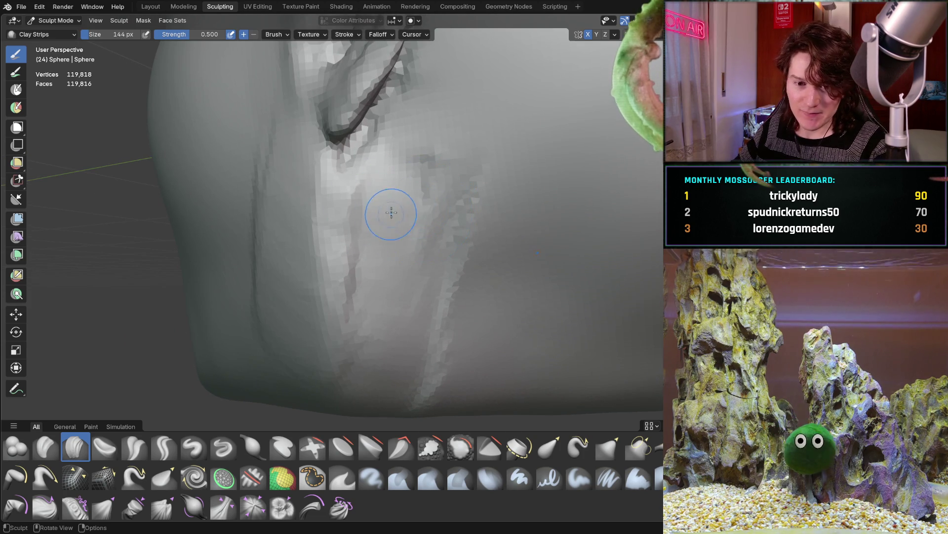
drag(405, 194, 355, 220)
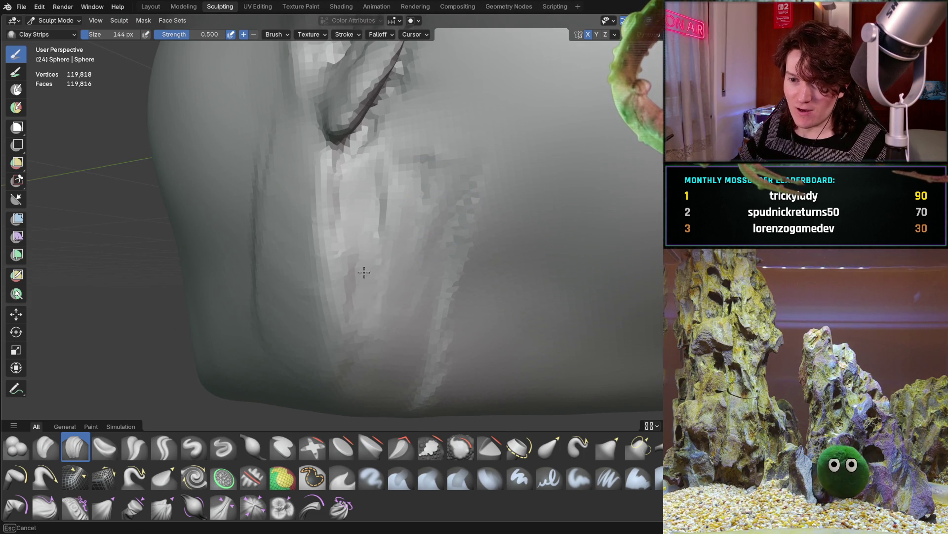
mouse_move(367, 334)
mouse_down()
mouse_move(356, 400)
mouse_move(361, 346)
mouse_up()
mouse_move(406, 178)
middle_down()
mouse_move(392, 222)
mouse_move(446, 208)
middle_up()
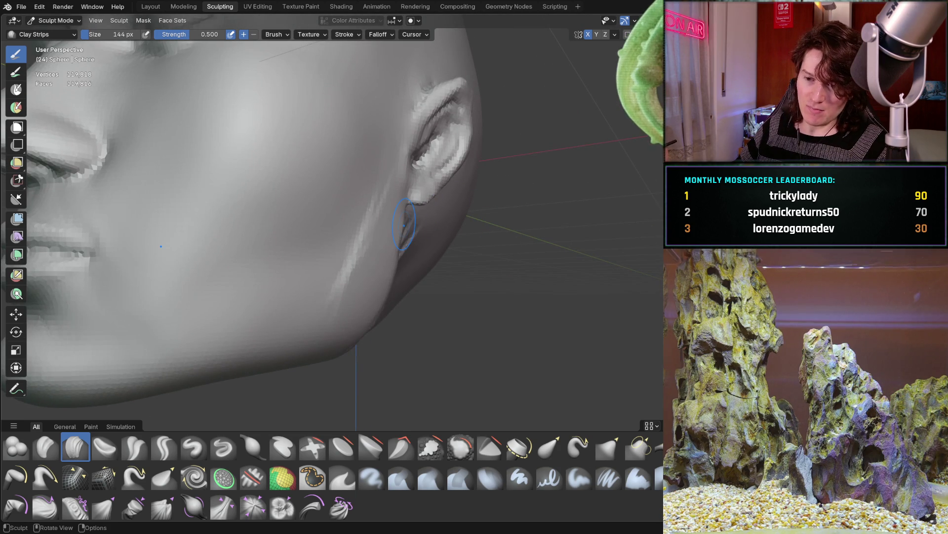
mouse_move(376, 250)
middle_down()
mouse_move(295, 250)
mouse_move(318, 313)
middle_up()
scroll(352, 233, up, 5)
drag(358, 328, 303, 337)
mouse_move(442, 302)
mouse_down()
mouse_move(376, 318)
mouse_move(449, 311)
mouse_move(376, 296)
mouse_move(435, 257)
mouse_up()
middle_drag(484, 227, 343, 270)
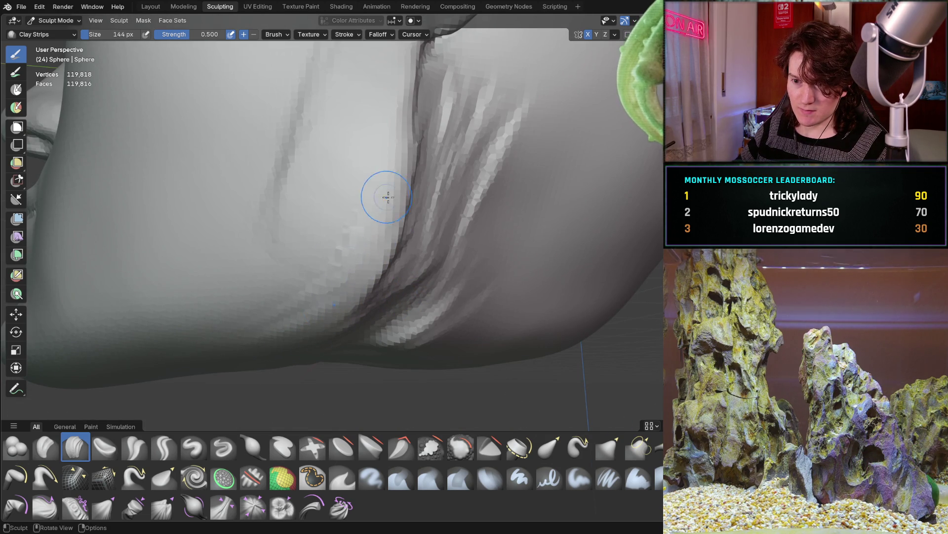
mouse_move(371, 208)
middle_down()
mouse_move(341, 232)
mouse_move(335, 216)
mouse_move(317, 222)
mouse_move(389, 273)
middle_up()
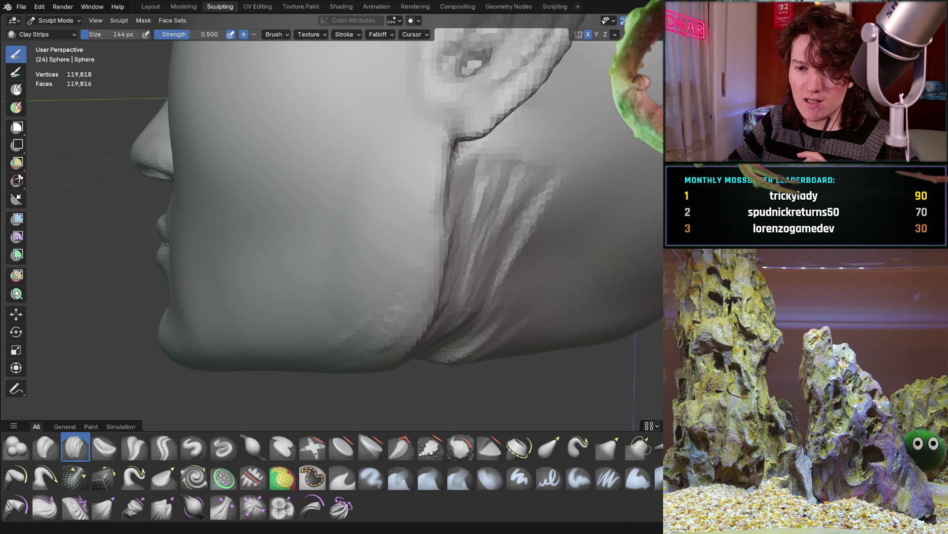
scroll(412, 268, down, 5)
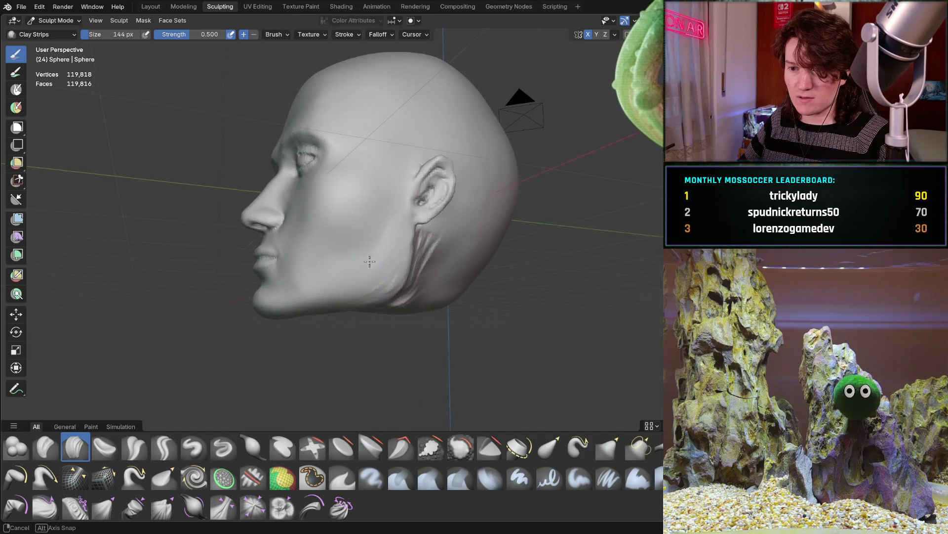
Step: Reshape and deepen the jaw crease below the ear with Clay Strips strokes
middle_drag(396, 262, 412, 268)
scroll(396, 276, up, 5)
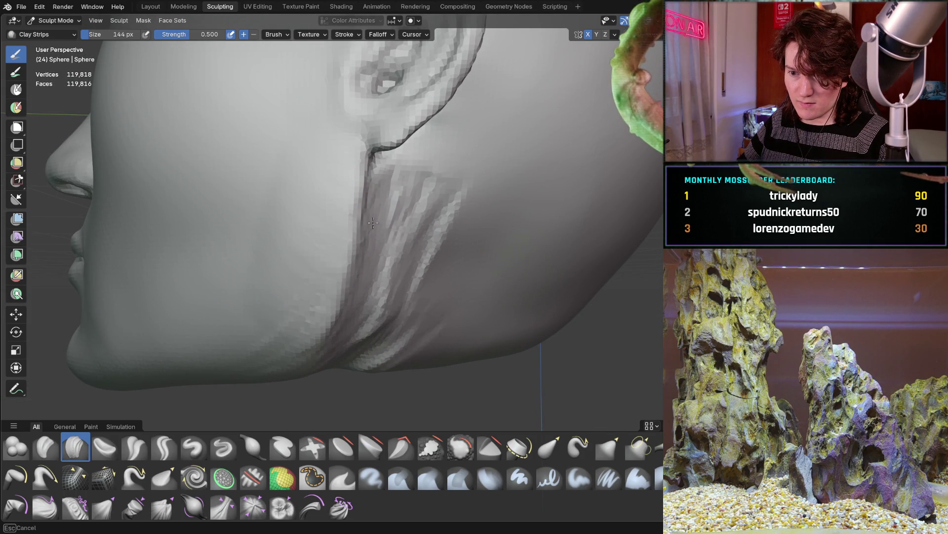
mouse_move(395, 237)
mouse_down()
mouse_move(385, 305)
mouse_move(353, 356)
mouse_move(434, 232)
mouse_move(390, 198)
mouse_up()
mouse_move(390, 198)
middle_down()
mouse_move(408, 222)
mouse_move(404, 208)
middle_up()
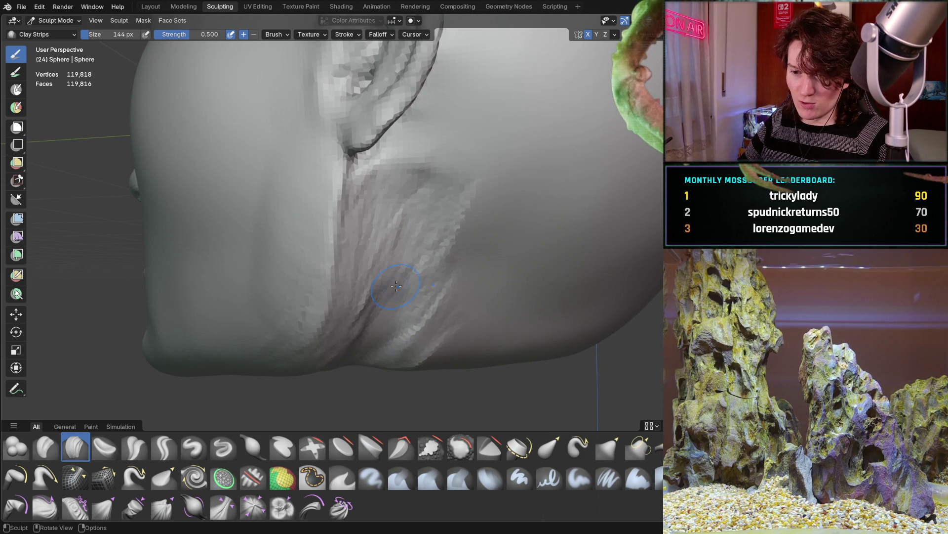
middle_drag(396, 287, 417, 212)
drag(417, 212, 324, 388)
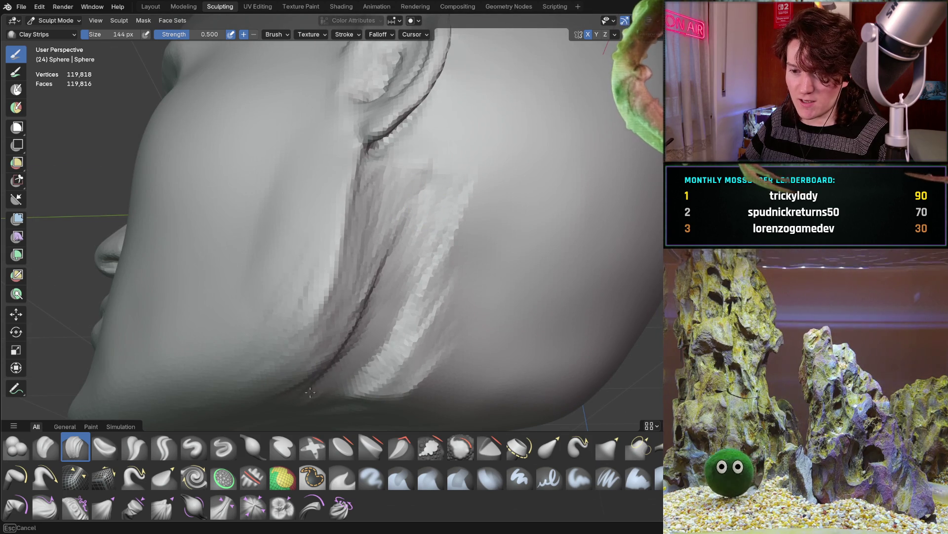
middle_drag(348, 336, 385, 251)
Step: Extend the jaw crease toward the back of the jaw, checking it from side and front
mouse_move(192, 328)
mouse_down()
mouse_move(298, 315)
mouse_move(312, 295)
mouse_up()
middle_drag(312, 294, 357, 275)
middle_drag(304, 372, 235, 388)
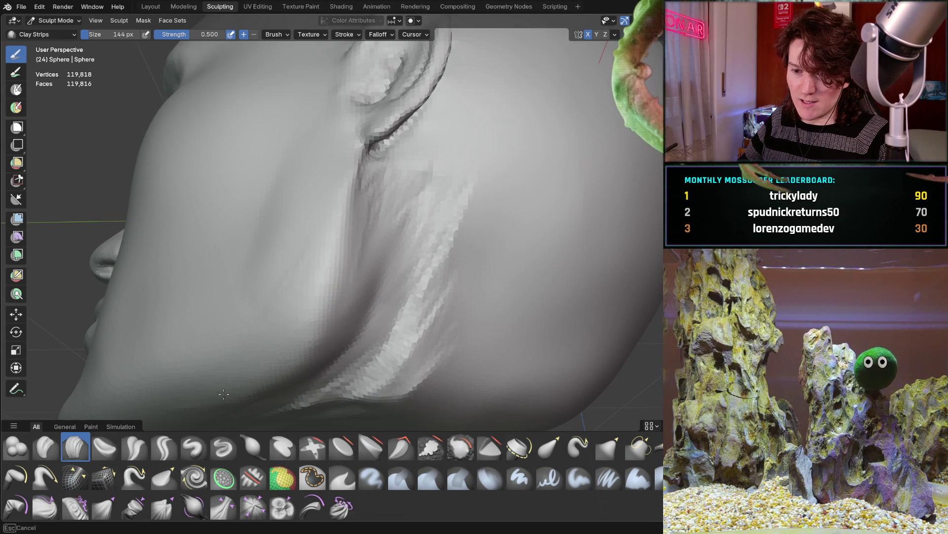
middle_drag(356, 242, 342, 194)
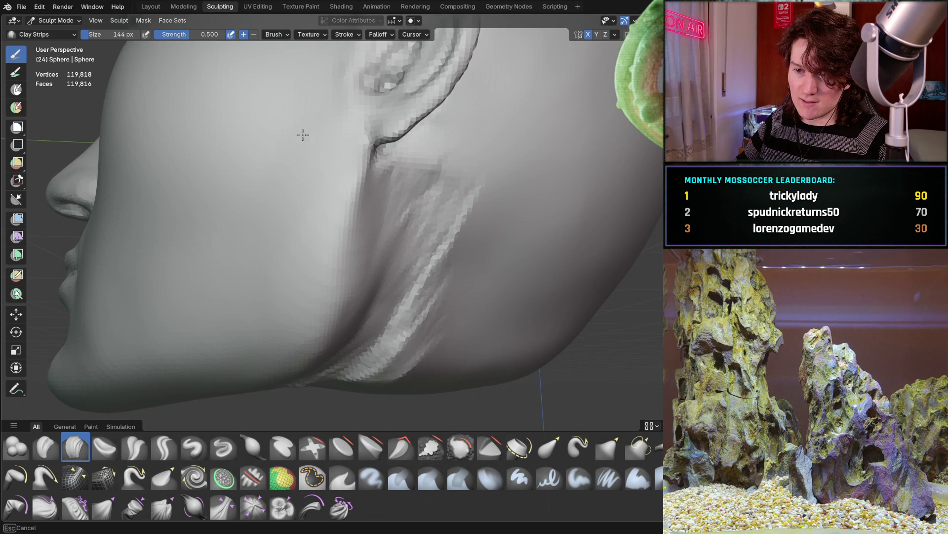
mouse_move(295, 216)
middle_down()
mouse_move(330, 240)
mouse_move(339, 216)
mouse_move(316, 301)
mouse_move(366, 212)
middle_up()
scroll(339, 216, down, 2)
mouse_move(370, 287)
middle_down()
mouse_move(336, 287)
mouse_move(402, 245)
middle_up()
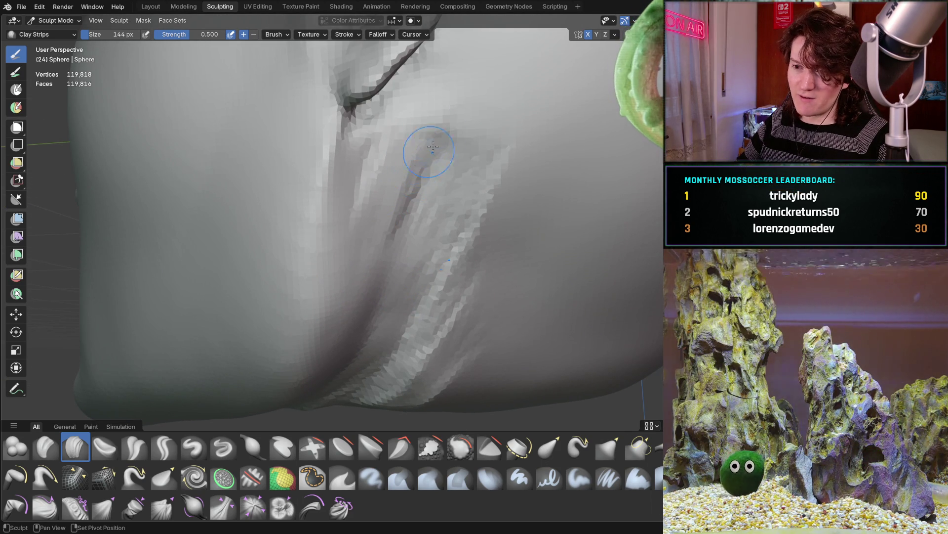
Step: Add clay striations beside the jaw crease and check the head silhouette
mouse_move(392, 194)
mouse_down()
mouse_move(392, 129)
mouse_move(392, 175)
mouse_up()
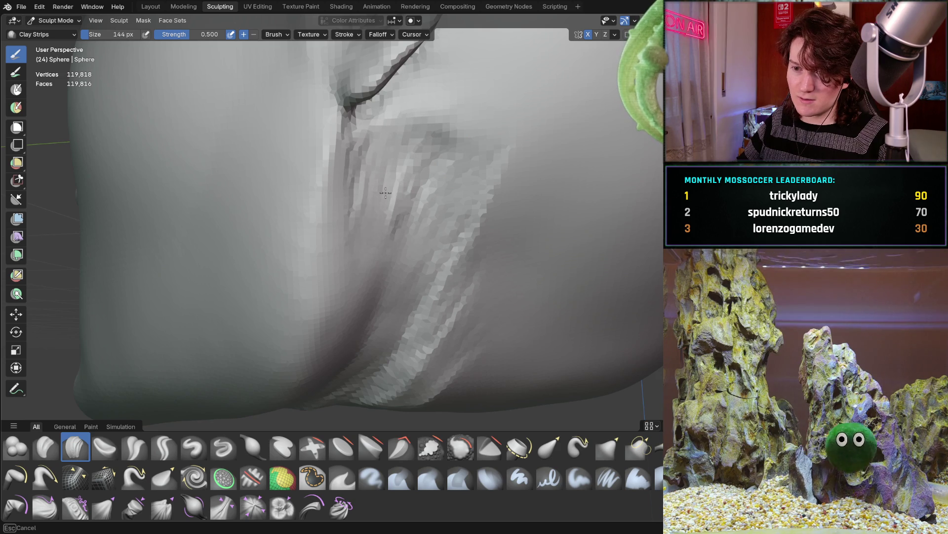
scroll(374, 287, down, 4)
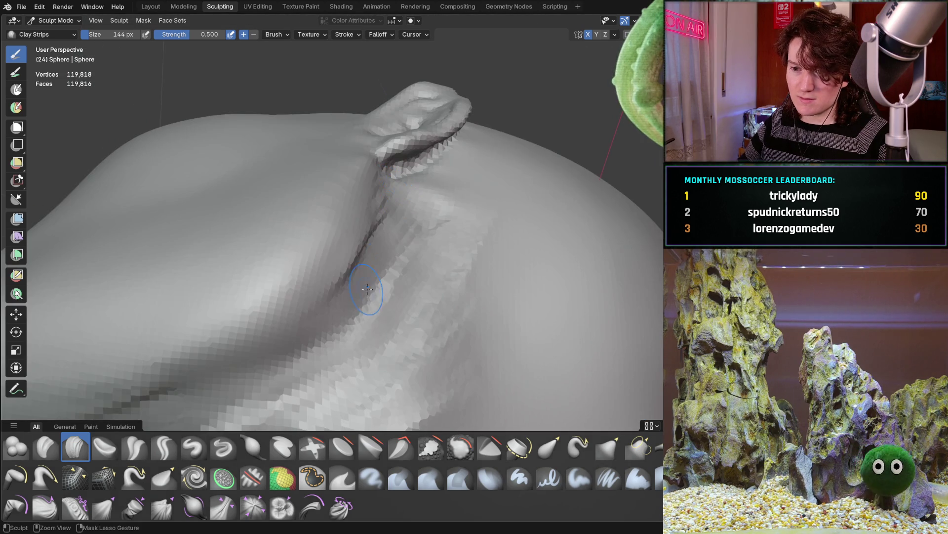
drag(325, 329, 323, 330)
mouse_move(324, 330)
middle_down()
mouse_move(307, 334)
mouse_move(318, 321)
middle_up()
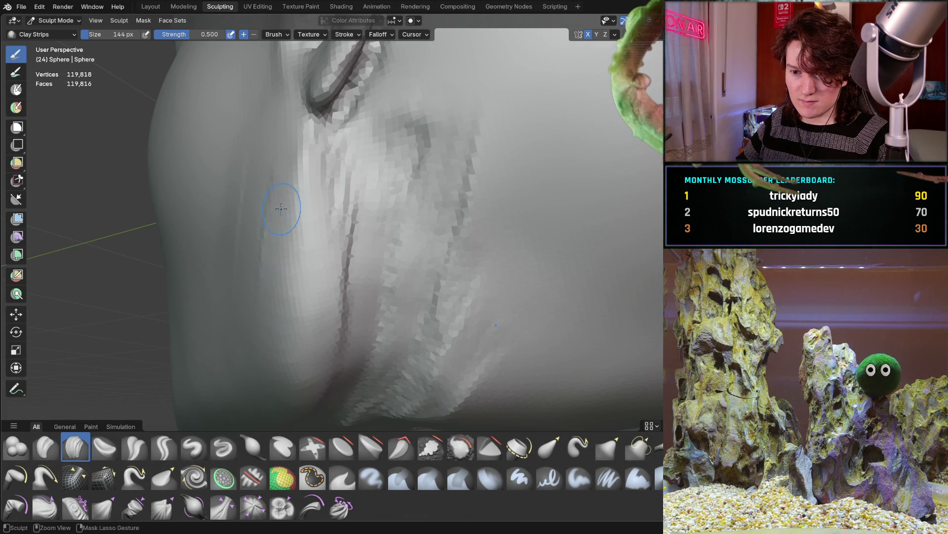
middle_drag(226, 231, 320, 153)
mouse_move(274, 328)
middle_down()
mouse_move(284, 277)
mouse_move(263, 332)
mouse_move(317, 315)
mouse_move(334, 295)
mouse_move(309, 289)
middle_up()
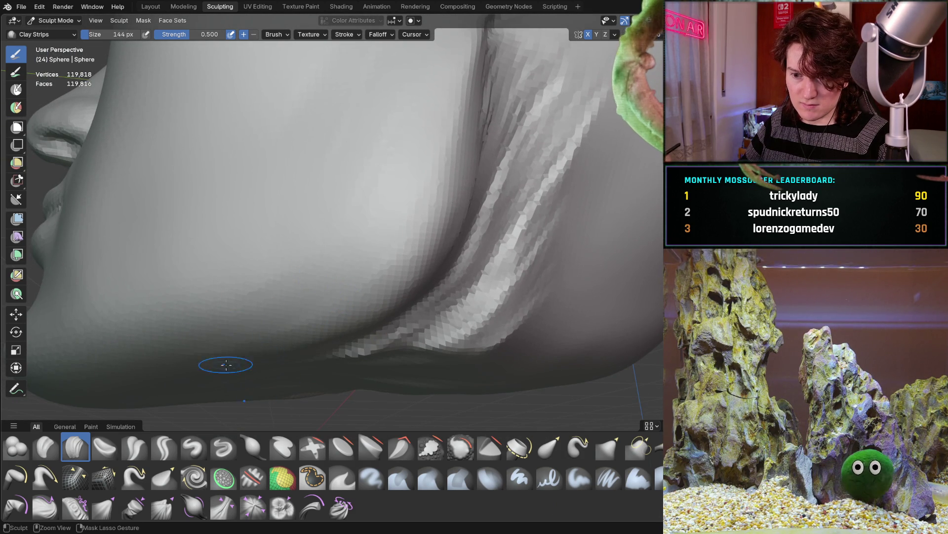
mouse_move(317, 345)
middle_down()
mouse_move(420, 293)
mouse_move(403, 286)
mouse_move(401, 238)
middle_up()
scroll(403, 286, up, 3)
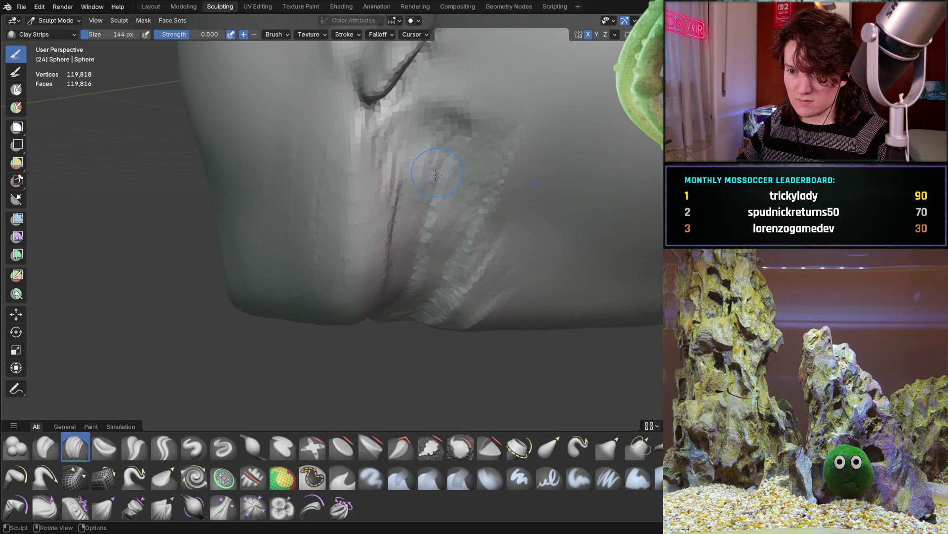
Step: Enlarge the Clay Strips brush to 388 px, then shrink it to 192 px
key(f)
click(495, 168)
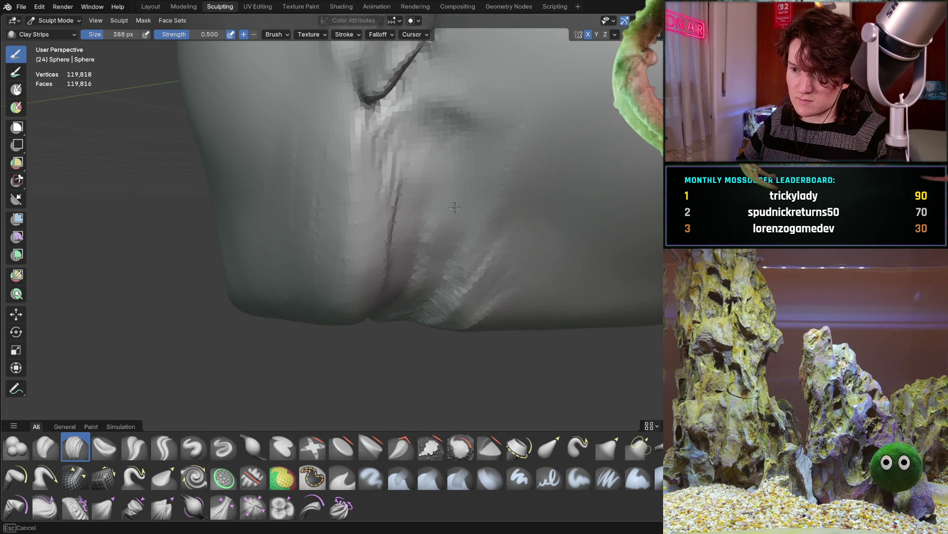
mouse_move(458, 198)
middle_down()
mouse_move(521, 190)
mouse_move(479, 277)
middle_up()
mouse_move(423, 337)
middle_down()
mouse_move(460, 246)
mouse_move(447, 315)
middle_up()
middle_drag(490, 181, 487, 207)
key(bracketleft)
key(bracketleft)
key(bracketleft)
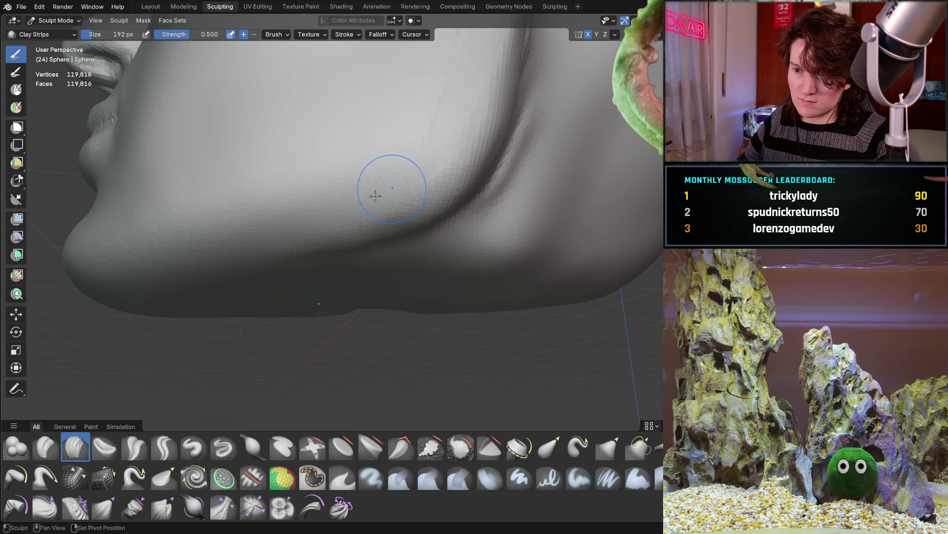
Step: Inspect the jaw and ear from left profile, front and front-right views
mouse_move(443, 141)
middle_down()
mouse_move(404, 167)
mouse_move(411, 159)
middle_up()
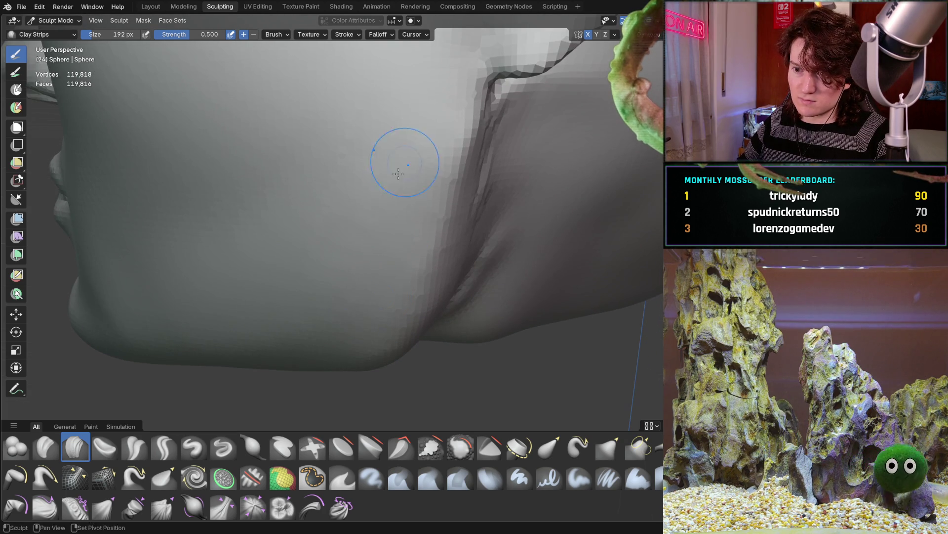
scroll(296, 275, down, 10)
mouse_move(297, 276)
middle_down()
mouse_move(385, 230)
mouse_move(353, 220)
mouse_move(278, 235)
mouse_move(240, 207)
middle_up()
scroll(353, 220, up, 8)
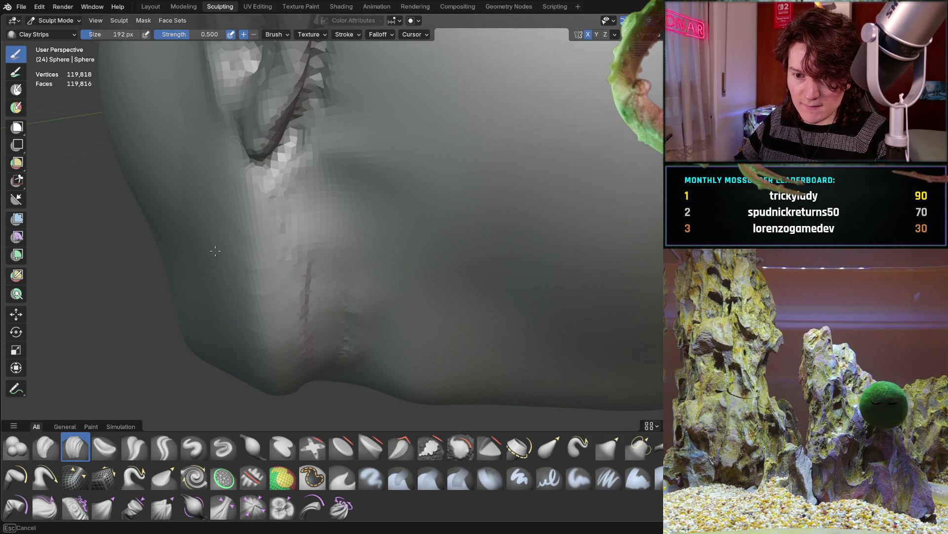
middle_drag(252, 378, 177, 222)
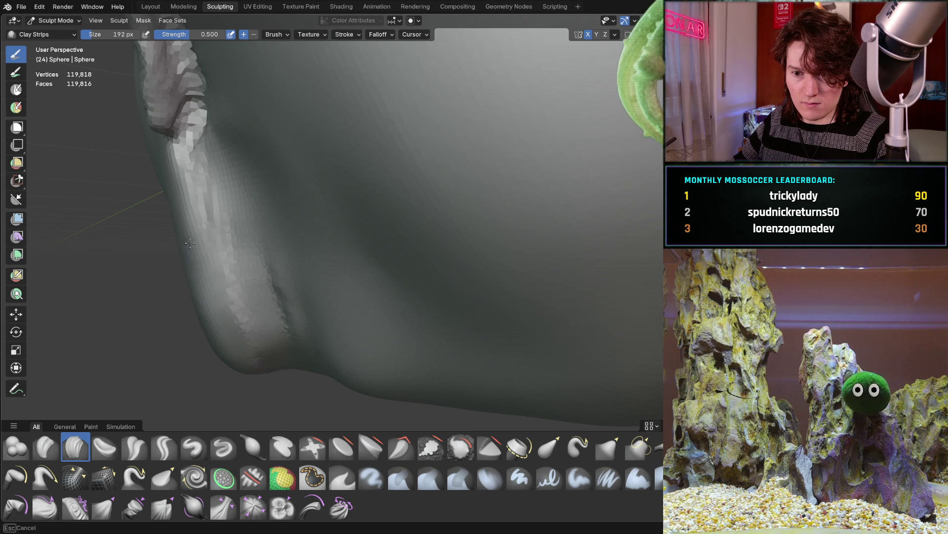
mouse_move(237, 225)
middle_down()
mouse_move(267, 237)
mouse_move(258, 242)
mouse_move(405, 276)
mouse_move(373, 283)
middle_up()
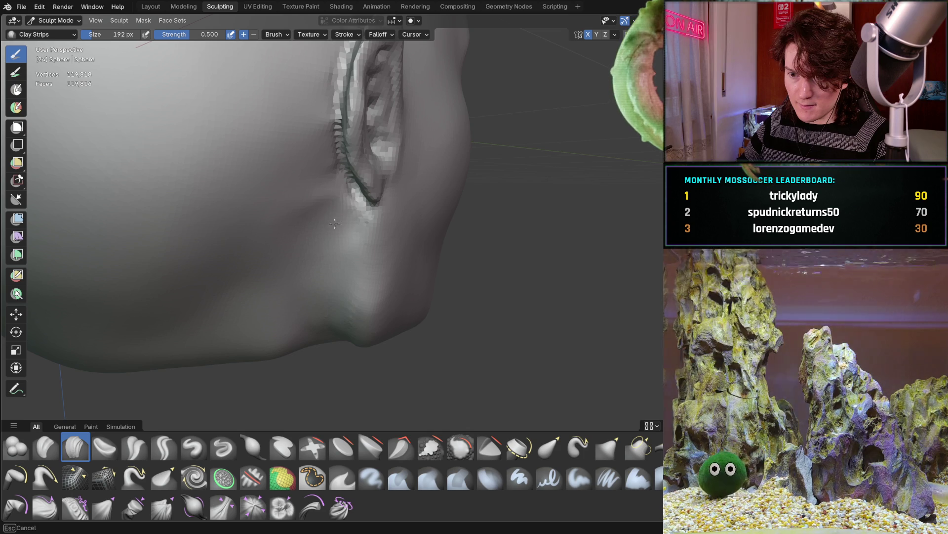
mouse_move(332, 238)
middle_down()
mouse_move(324, 265)
mouse_move(324, 245)
mouse_move(391, 201)
mouse_move(358, 270)
mouse_move(415, 208)
mouse_move(352, 228)
mouse_move(391, 235)
middle_up()
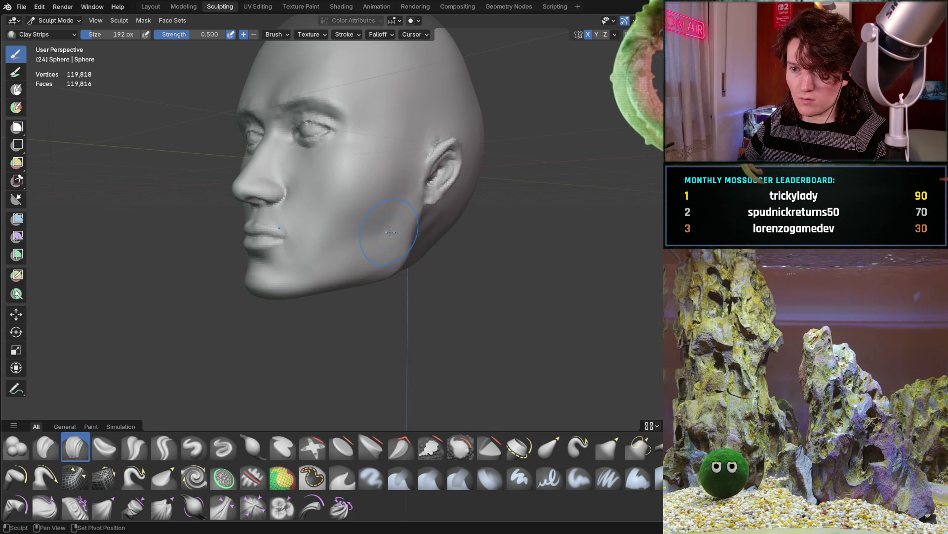
Step: Frame the jaw crease and lay three Clay Strips strokes along it
scroll(350, 240, up, 4)
scroll(350, 241, up, 3)
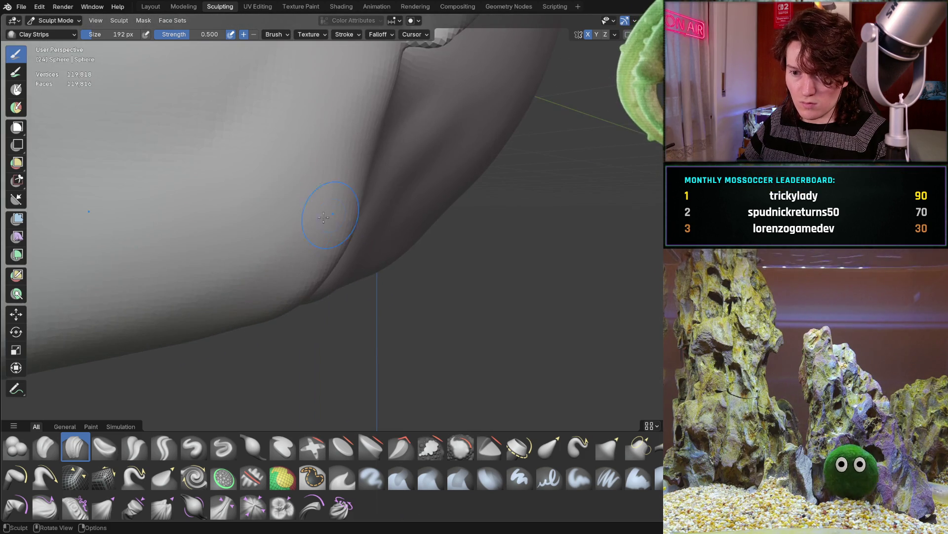
scroll(259, 232, down, 3)
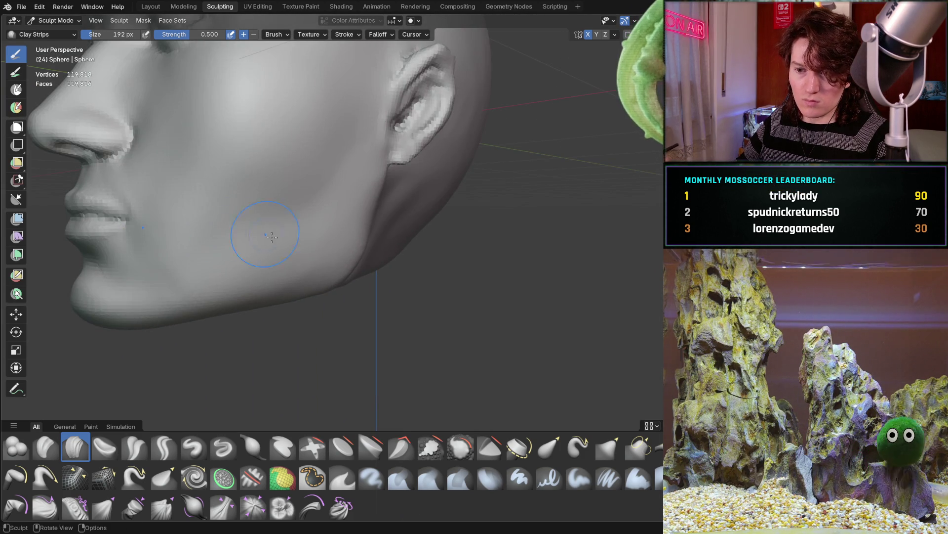
mouse_move(288, 260)
middle_down()
mouse_move(274, 244)
mouse_move(341, 184)
mouse_move(358, 237)
mouse_move(366, 219)
mouse_move(349, 296)
middle_up()
scroll(347, 259, up, 5)
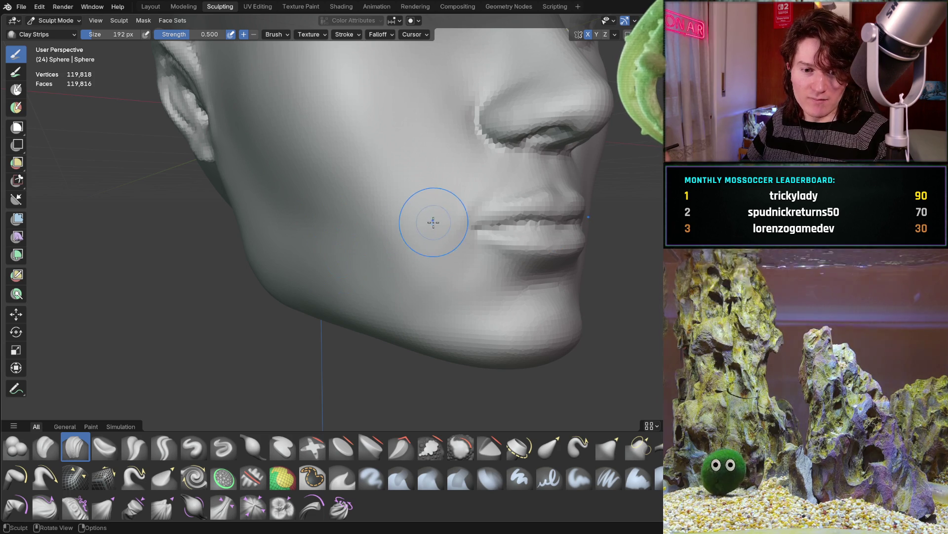
mouse_move(419, 205)
middle_down()
mouse_move(413, 237)
mouse_move(390, 244)
mouse_move(389, 283)
mouse_move(313, 328)
mouse_move(361, 284)
mouse_move(407, 260)
mouse_move(371, 334)
mouse_move(338, 334)
middle_up()
scroll(413, 237, down, 3)
scroll(397, 258, down, 3)
scroll(402, 277, up, 5)
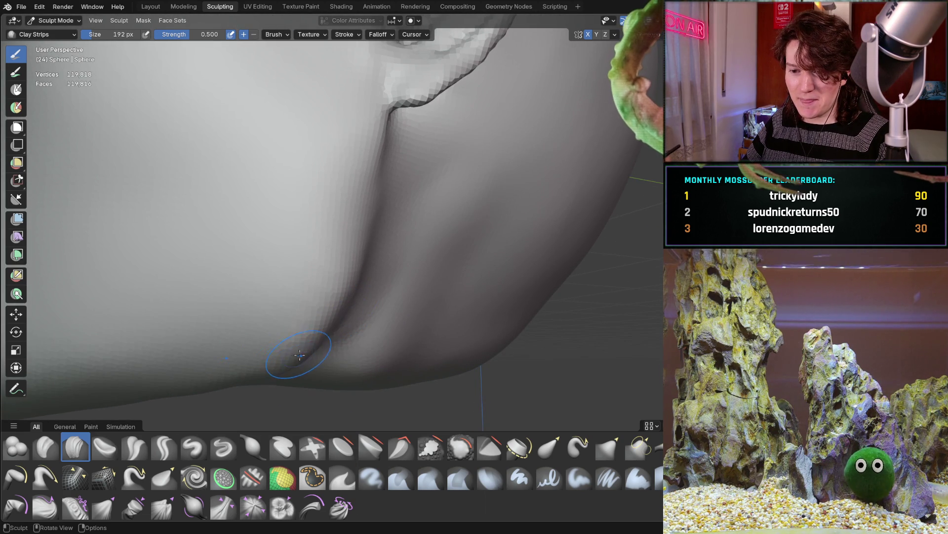
middle_drag(270, 343, 275, 313)
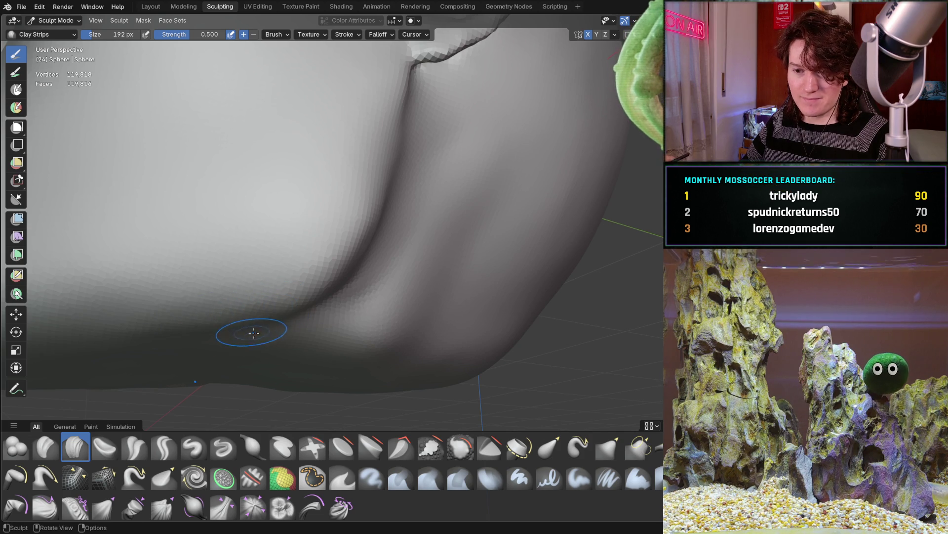
middle_drag(317, 348, 392, 274)
drag(449, 201, 411, 248)
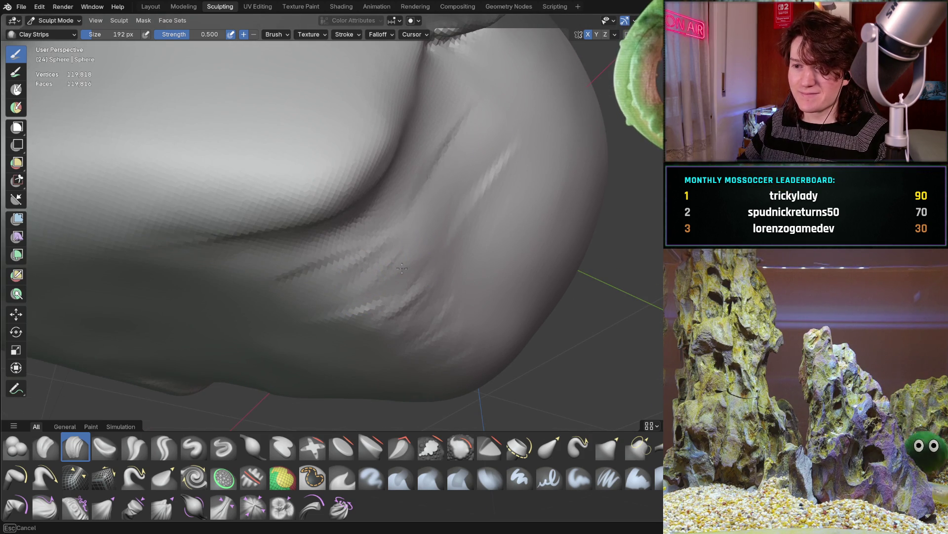
middle_drag(407, 214, 346, 248)
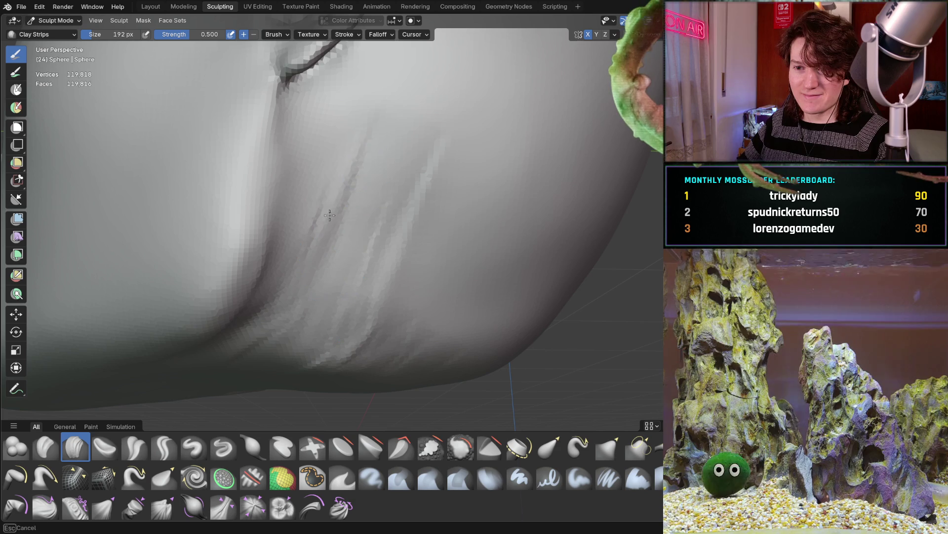
mouse_move(330, 155)
mouse_down()
mouse_move(334, 146)
mouse_move(306, 237)
mouse_up()
Step: Build up more clay strips down along the jaw toward the neck
scroll(311, 256, down, 5)
mouse_move(346, 247)
middle_down()
mouse_move(370, 233)
mouse_move(392, 272)
middle_up()
scroll(392, 273, up, 3)
mouse_move(395, 218)
mouse_down()
mouse_move(364, 388)
mouse_move(326, 368)
mouse_up()
scroll(437, 263, up, 6)
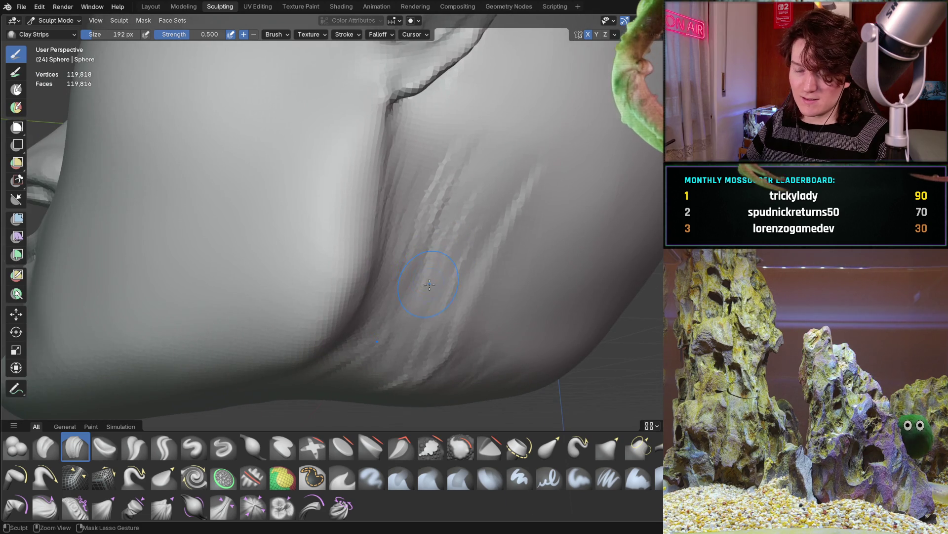
middle_drag(430, 284, 364, 267)
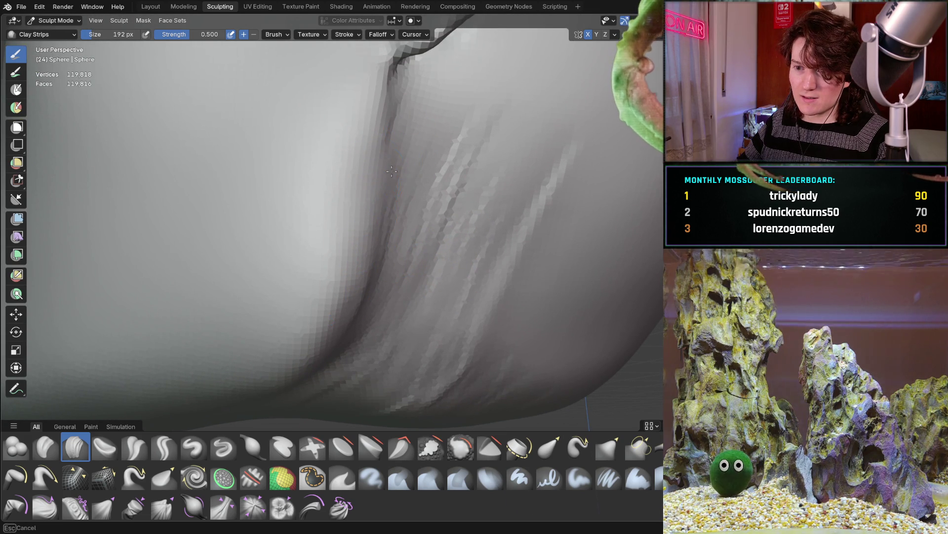
Step: Smooth away the ridged strips, then inspect the head from side to front
shift+drag(464, 135, 465, 343)
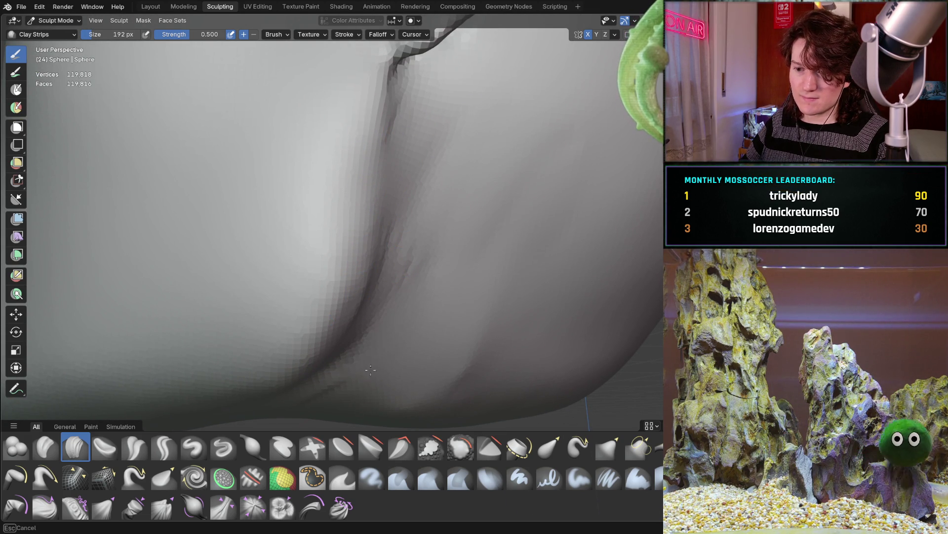
middle_drag(343, 373, 312, 323)
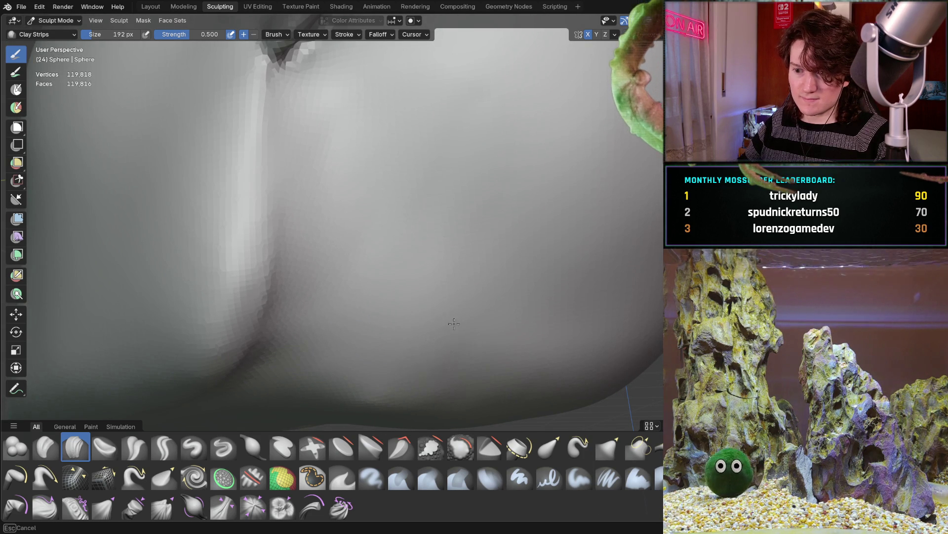
scroll(501, 303, down, 6)
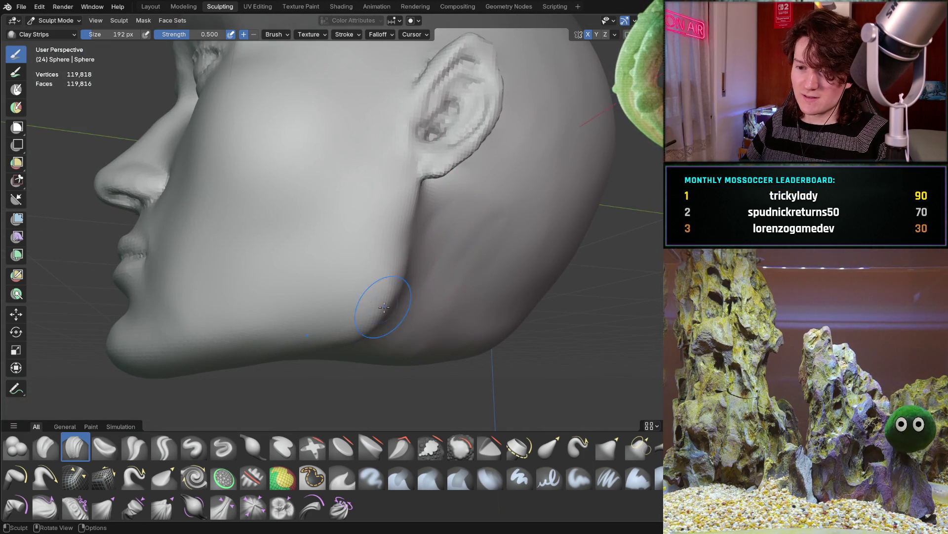
scroll(393, 300, up, 5)
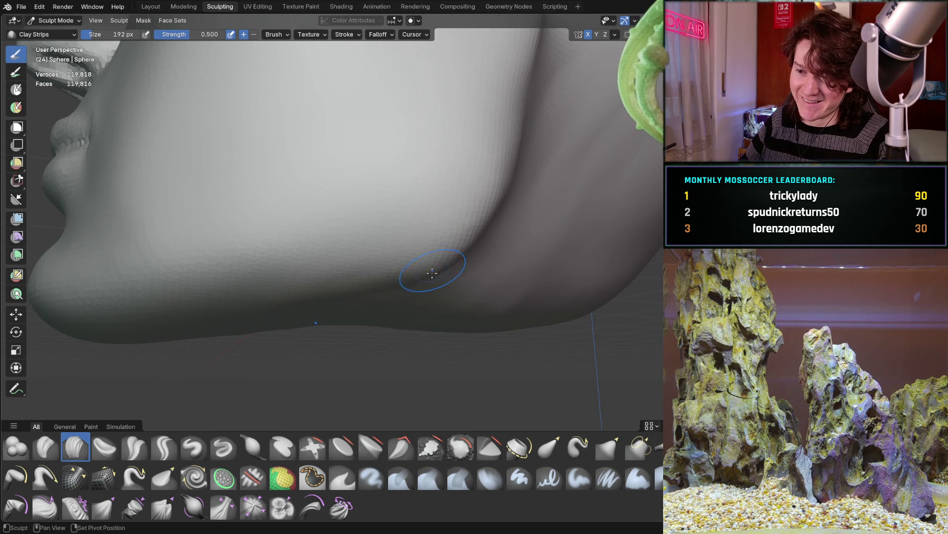
scroll(437, 220, down, 5)
mouse_move(377, 290)
middle_down()
mouse_move(404, 267)
mouse_move(455, 250)
middle_up()
scroll(464, 277, up, 5)
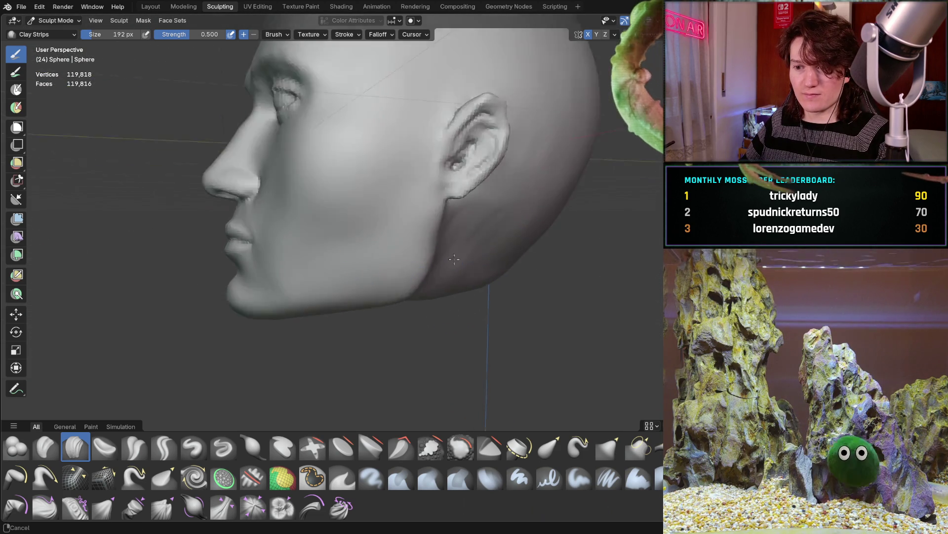
scroll(473, 289, down, 1)
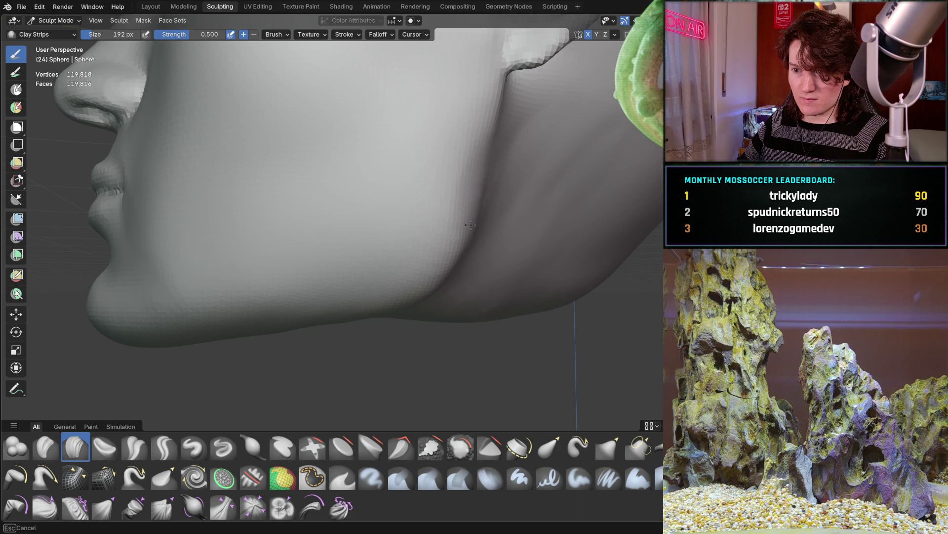
scroll(473, 248, down, 6)
mouse_move(474, 247)
middle_down()
mouse_move(555, 248)
mouse_move(402, 212)
mouse_move(480, 214)
middle_up()
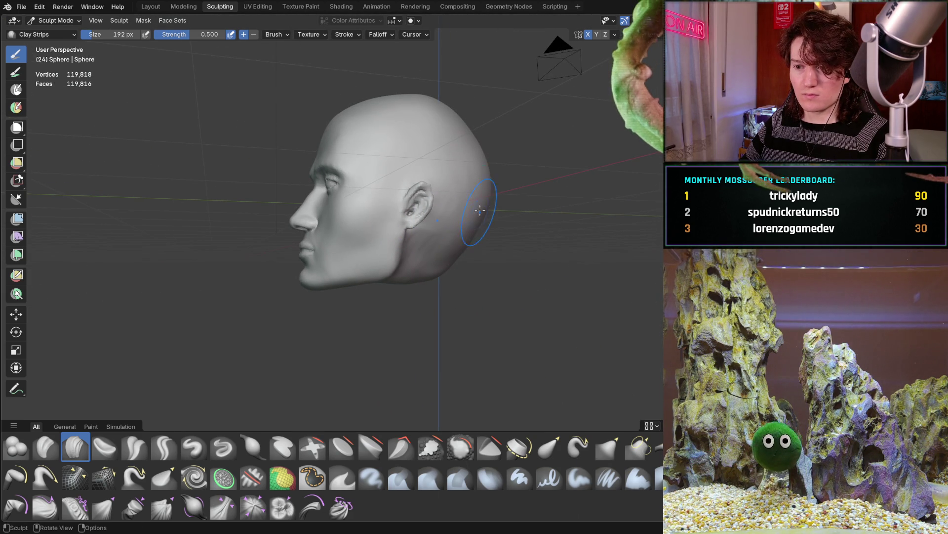
Step: Zoom in close on the eye and shrink the Clay Strips brush to 180 px
mouse_move(425, 226)
middle_down()
mouse_move(410, 222)
mouse_move(472, 214)
middle_up()
scroll(411, 249, up, 4)
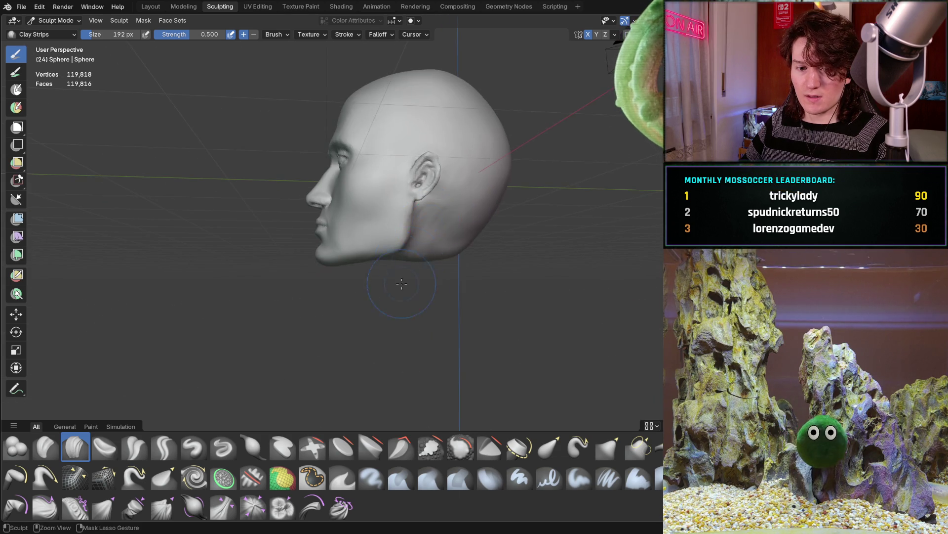
scroll(435, 261, down, 2)
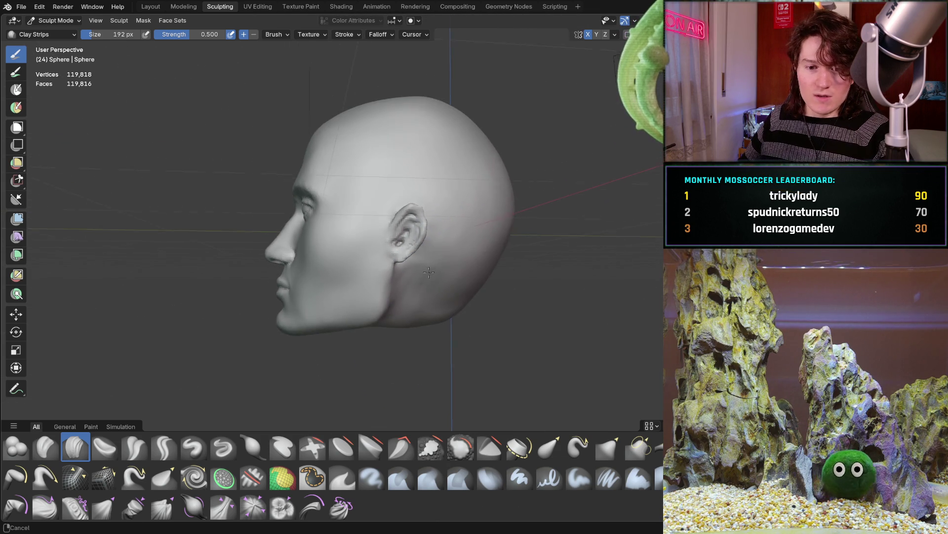
middle_drag(435, 266, 476, 274)
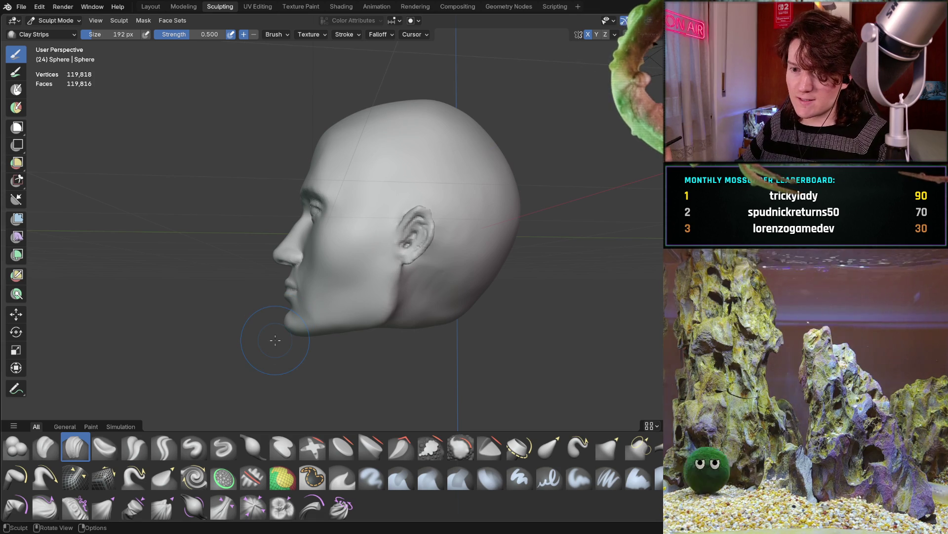
middle_drag(342, 236, 374, 238)
scroll(353, 235, up, 3)
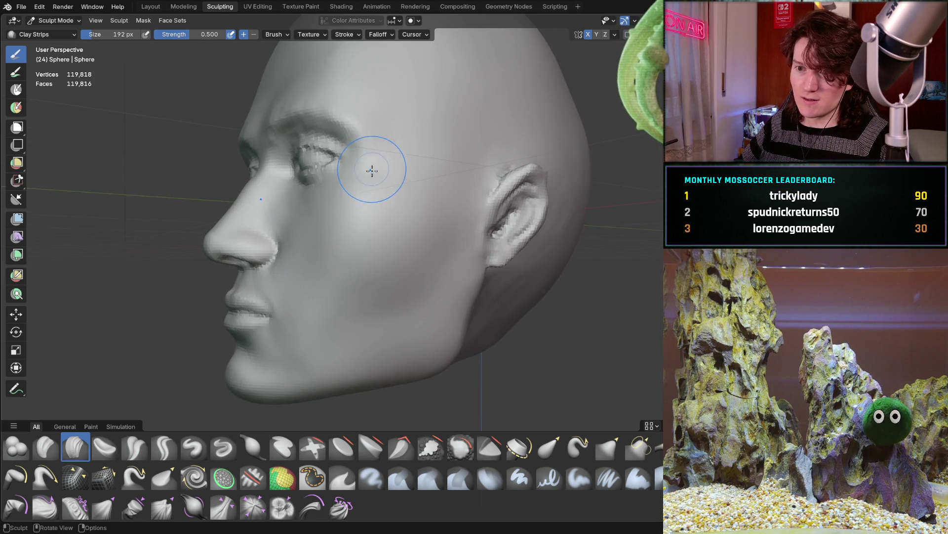
middle_drag(372, 165, 389, 204)
scroll(368, 212, up, 4)
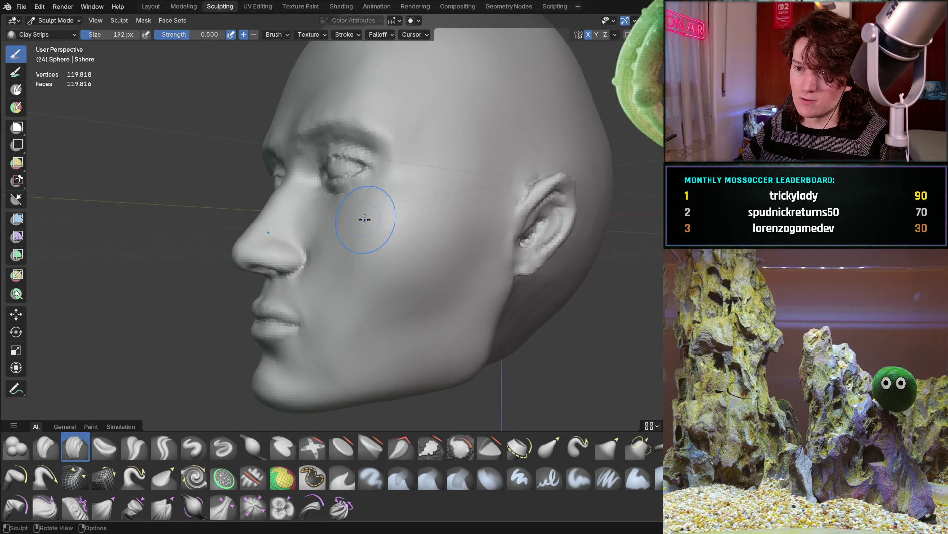
ctrl+middle_drag(381, 158, 367, 267)
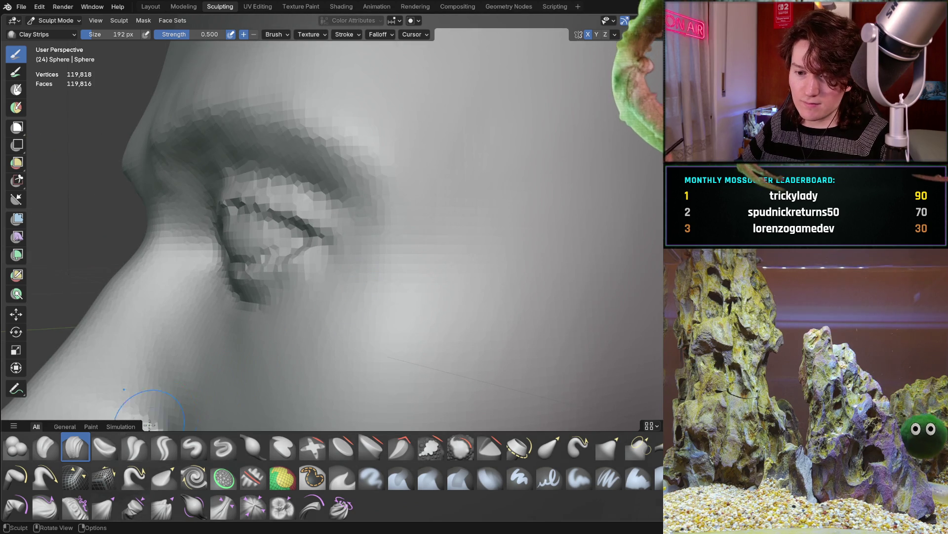
key(bracketleft)
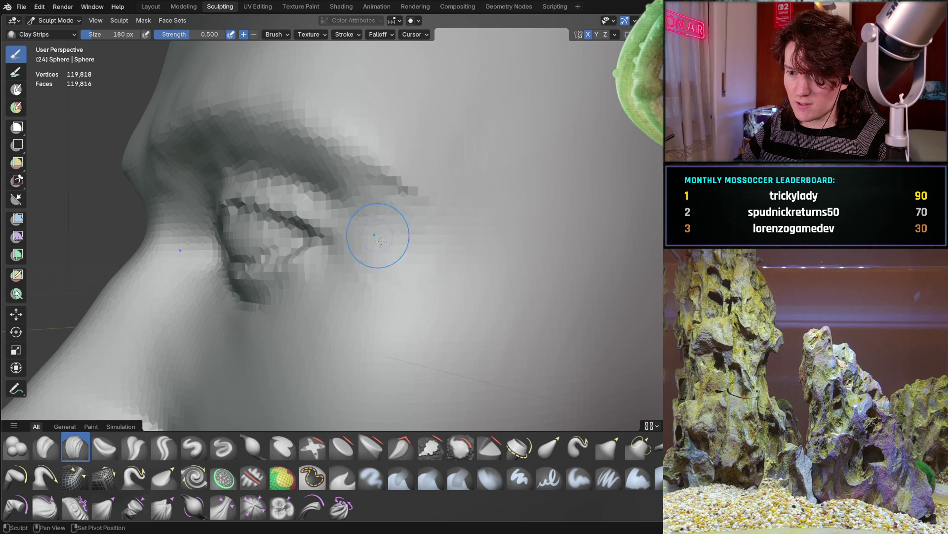
Step: Zoom out to a front view showing the whole face
mouse_move(392, 180)
middle_down()
mouse_move(464, 188)
mouse_move(417, 178)
mouse_move(428, 170)
middle_up()
scroll(475, 162, up, 3)
scroll(360, 265, down, 5)
mouse_move(424, 261)
middle_down()
mouse_move(360, 265)
mouse_move(512, 215)
mouse_move(479, 206)
middle_up()
scroll(439, 239, down, 2)
middle_drag(439, 247, 540, 212)
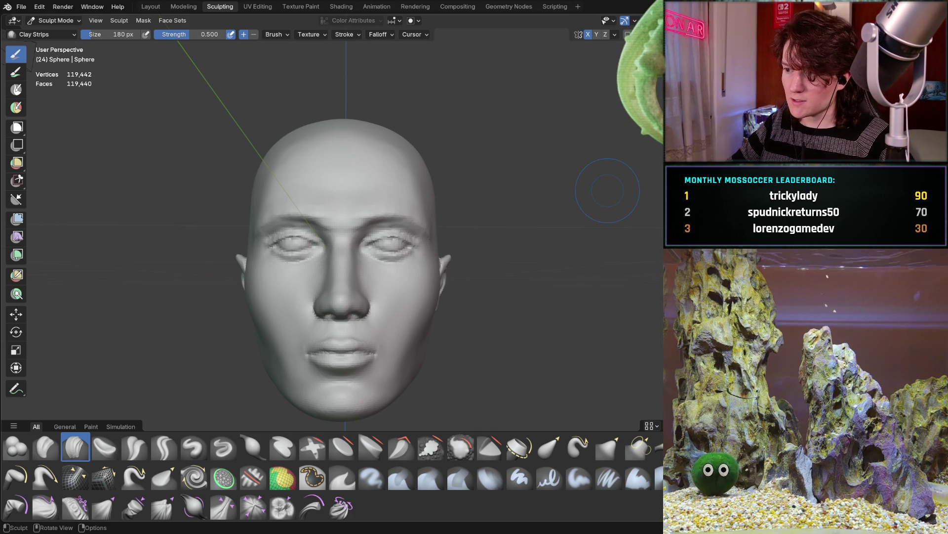
mouse_move(444, 227)
middle_down()
mouse_move(348, 257)
mouse_move(353, 264)
middle_up()
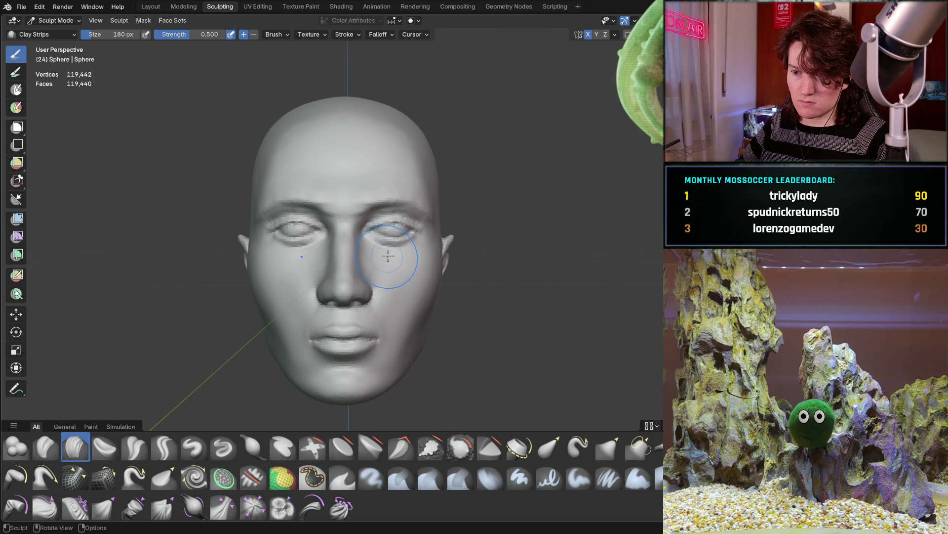
mouse_move(393, 252)
middle_down()
mouse_move(390, 261)
mouse_move(434, 244)
mouse_move(402, 254)
middle_up()
scroll(430, 264, up, 3)
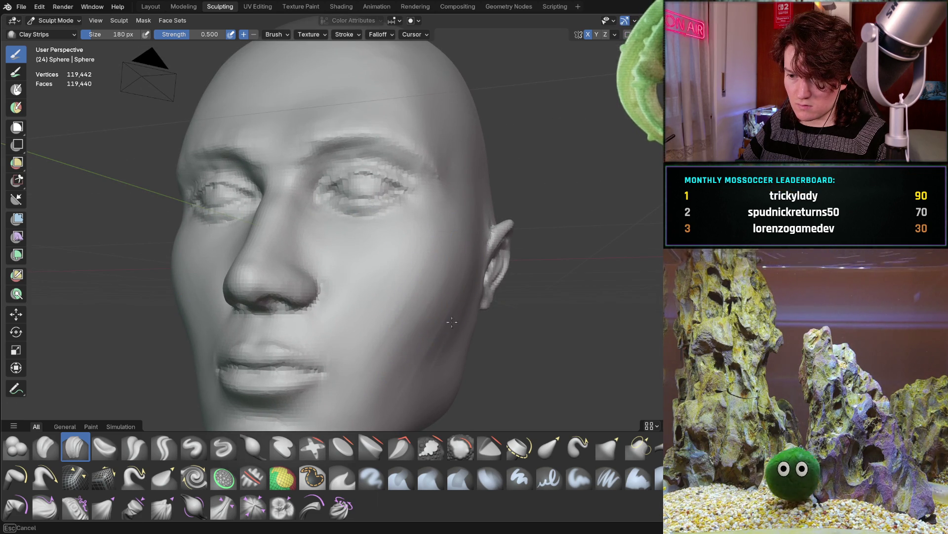
middle_drag(477, 238, 438, 256)
mouse_move(470, 220)
middle_down()
mouse_move(570, 224)
mouse_move(500, 244)
mouse_move(514, 239)
mouse_move(502, 227)
mouse_move(471, 247)
mouse_move(394, 238)
mouse_move(355, 282)
mouse_move(366, 220)
mouse_move(399, 232)
middle_up()
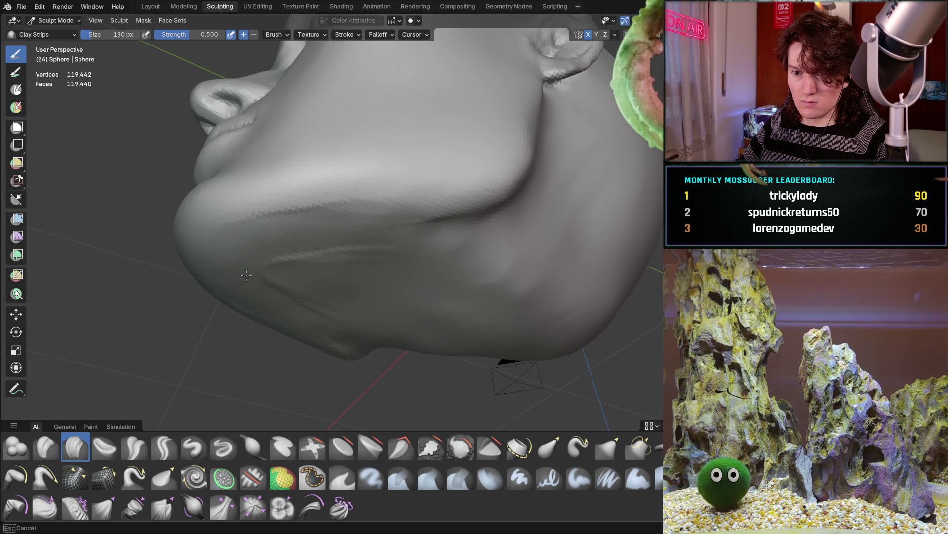
Step: Work the chin and jawline, checking them from below, the front and in profile
mouse_move(315, 258)
middle_down()
mouse_move(324, 263)
mouse_move(277, 273)
mouse_move(286, 291)
middle_up()
scroll(347, 260, down, 3)
mouse_move(448, 191)
middle_down()
mouse_move(493, 223)
mouse_move(477, 199)
mouse_move(464, 204)
mouse_move(460, 229)
mouse_move(384, 244)
mouse_move(375, 226)
mouse_move(315, 247)
middle_up()
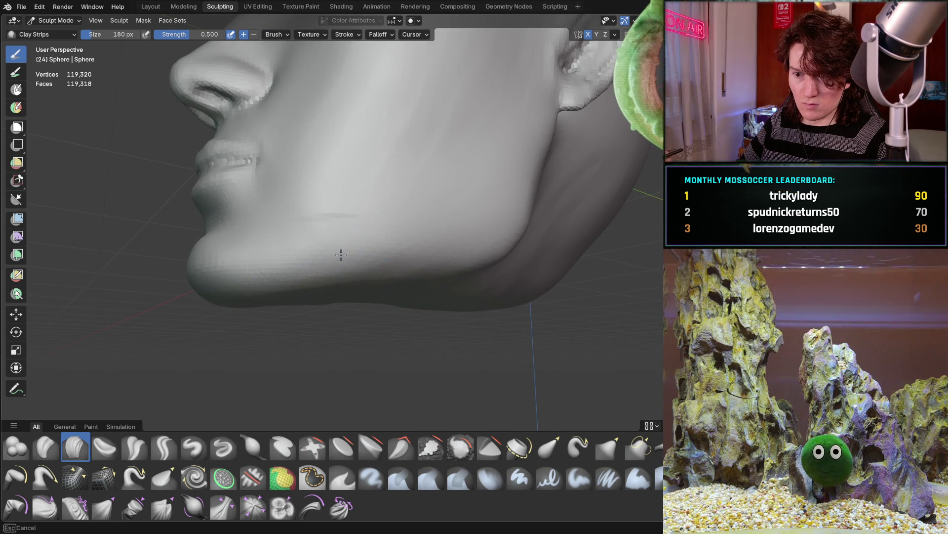
mouse_move(325, 261)
middle_down()
mouse_move(435, 249)
mouse_move(364, 251)
middle_up()
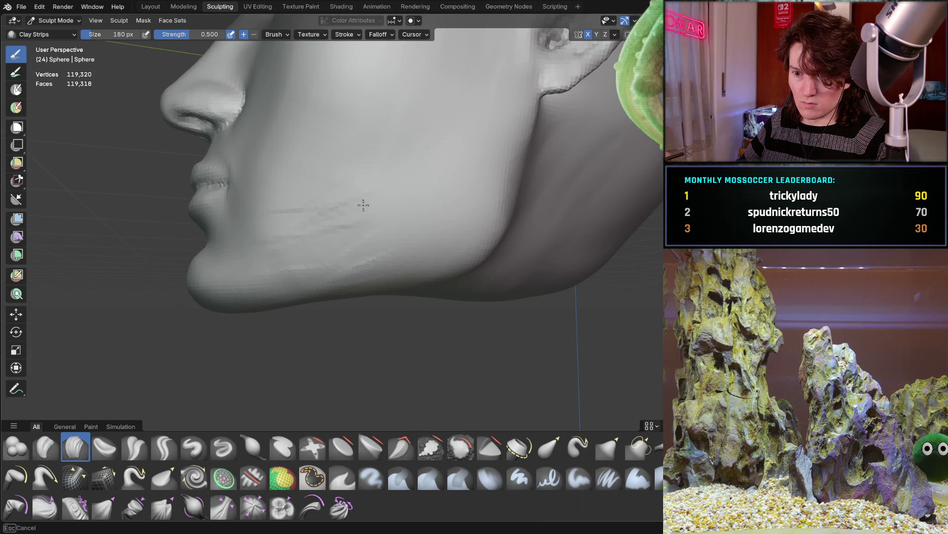
middle_drag(361, 261, 362, 258)
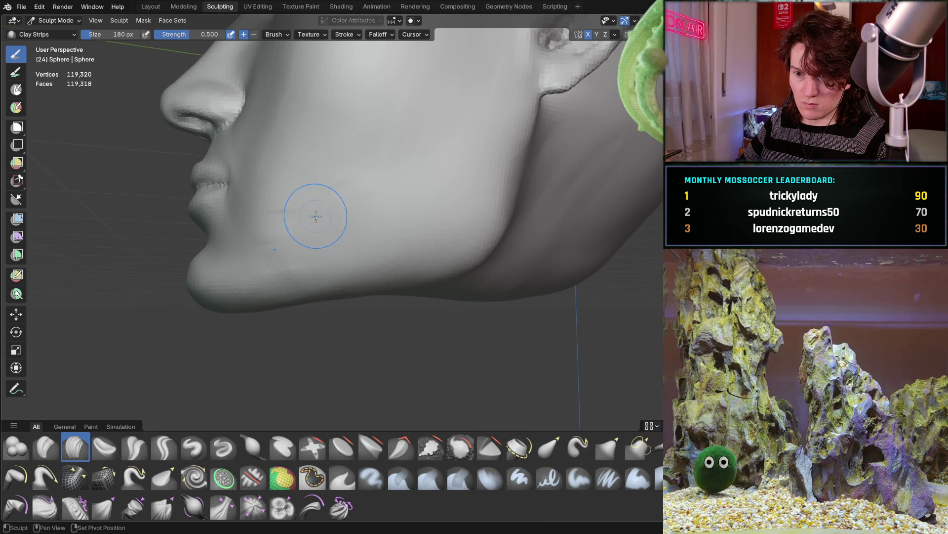
middle_drag(367, 203, 330, 284)
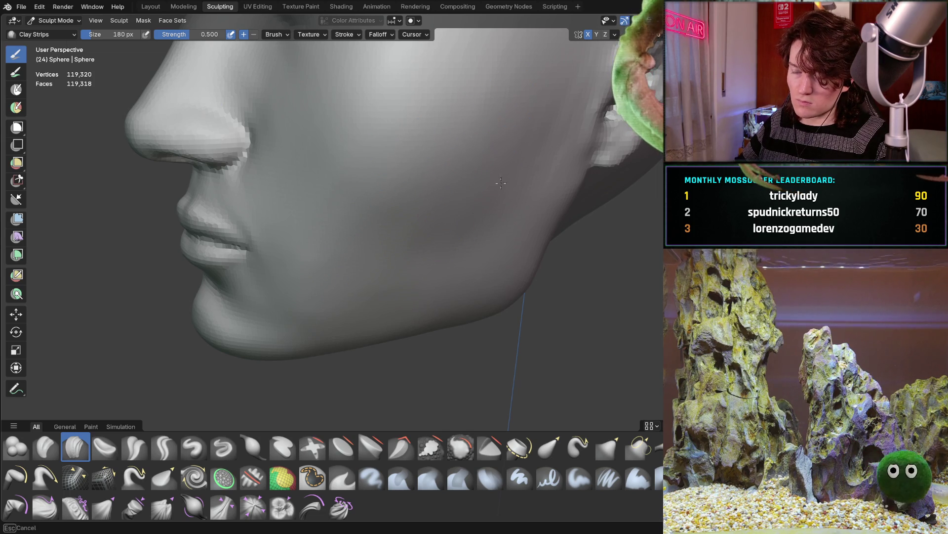
middle_drag(474, 240, 526, 186)
Step: Zoom out over the eye, ear and top of the head to a straight-on front view
ctrl+middle_drag(531, 114, 477, 130)
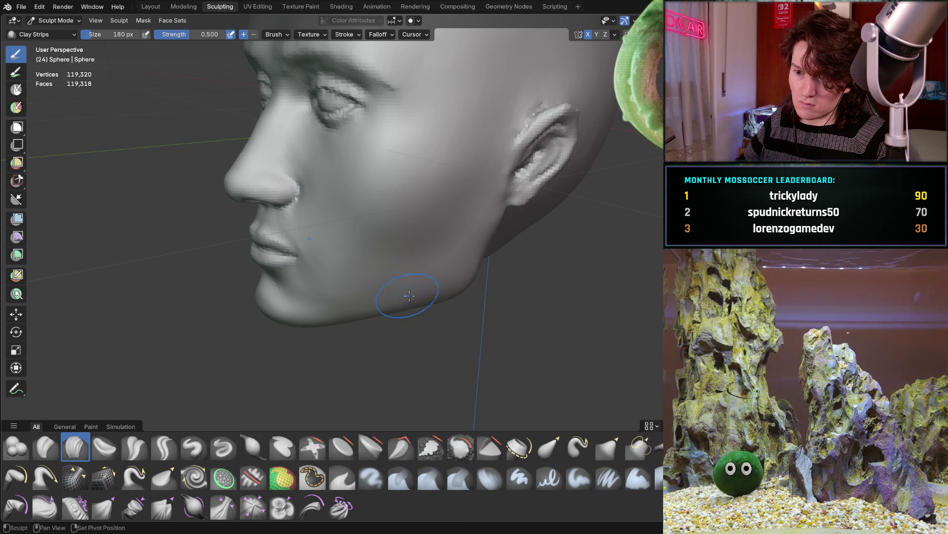
middle_drag(394, 305, 381, 185)
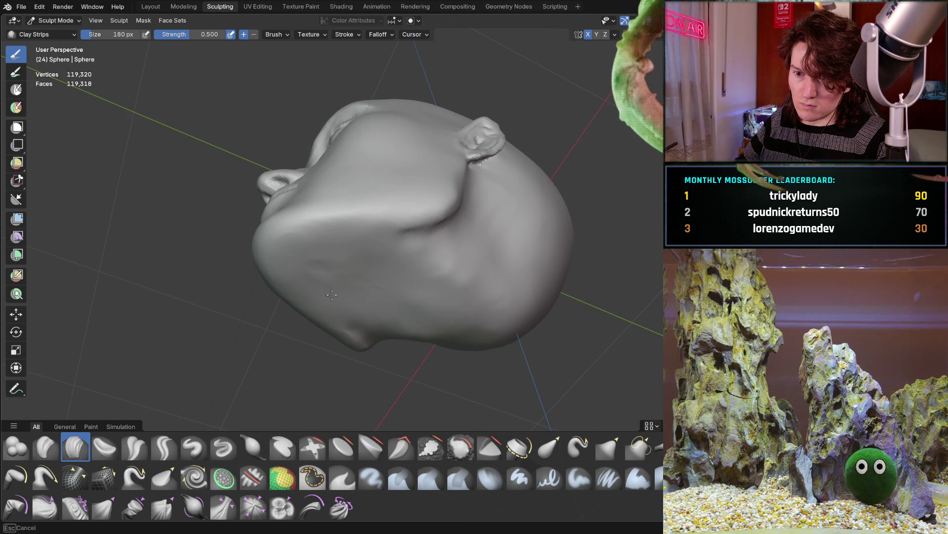
mouse_move(289, 258)
middle_down()
mouse_move(349, 262)
mouse_move(402, 292)
mouse_move(413, 165)
mouse_move(380, 232)
mouse_move(392, 222)
mouse_move(396, 282)
mouse_move(444, 305)
middle_up()
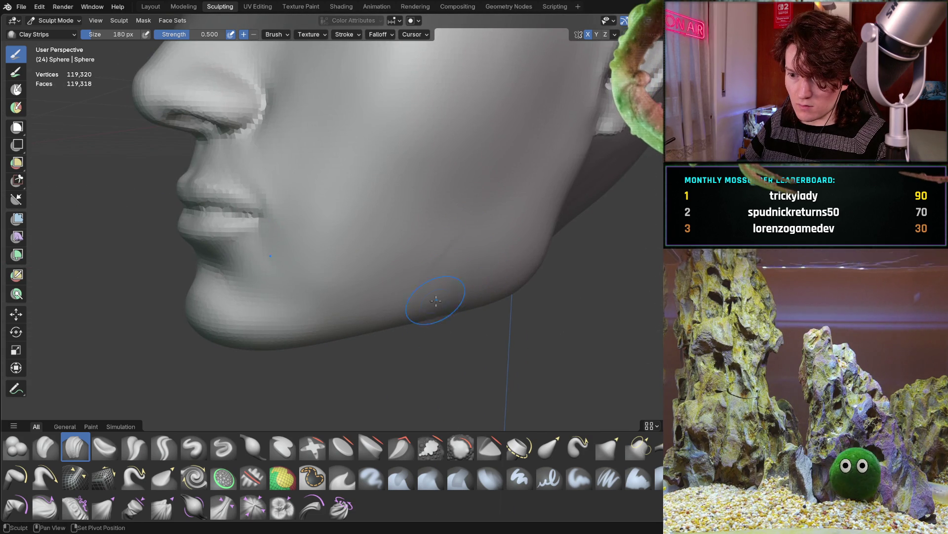
middle_drag(546, 214, 512, 276)
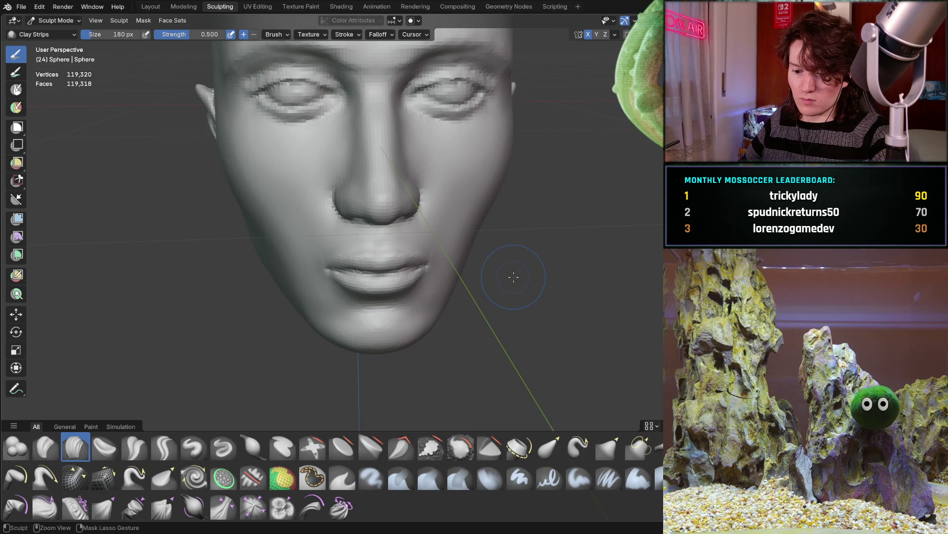
scroll(499, 216, down, 2)
mouse_move(499, 215)
middle_down()
mouse_move(461, 261)
mouse_move(453, 240)
mouse_move(485, 248)
mouse_move(373, 248)
mouse_move(497, 247)
mouse_move(508, 227)
mouse_move(494, 229)
mouse_move(487, 269)
mouse_move(516, 260)
middle_up()
Step: Select the Draw brush and raise a bulge on the ear in close side view
mouse_move(455, 238)
middle_down()
mouse_move(390, 229)
mouse_move(371, 307)
mouse_move(349, 297)
mouse_move(385, 278)
middle_up()
scroll(403, 226, up, 8)
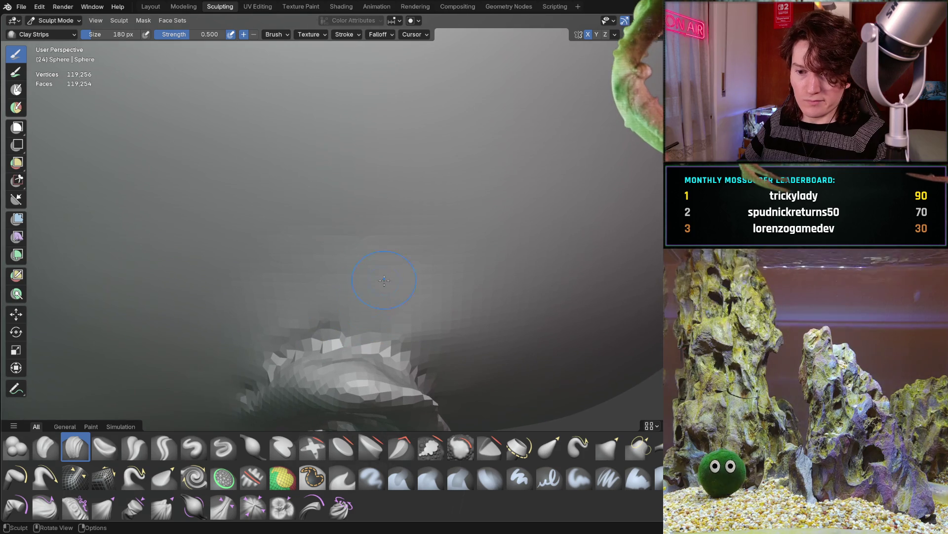
click(253, 447)
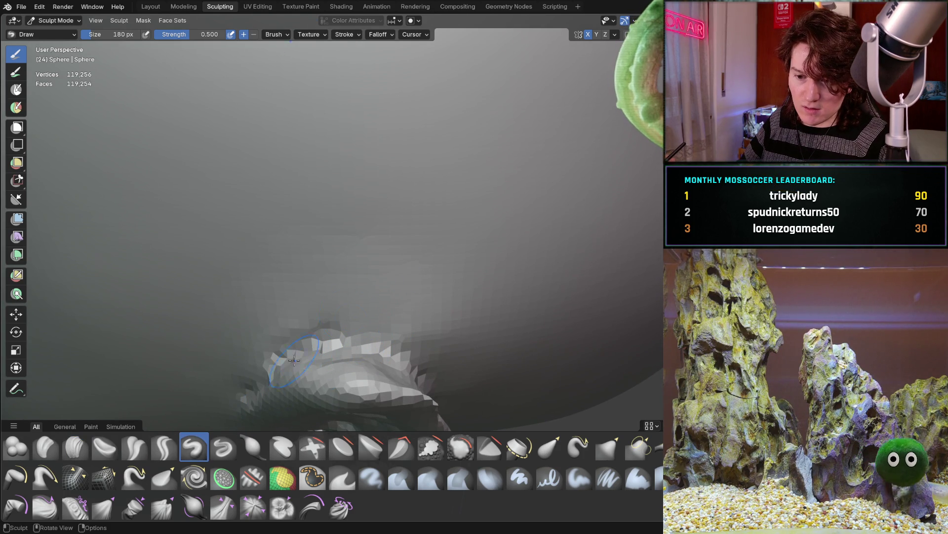
mouse_move(399, 311)
mouse_down()
mouse_move(410, 323)
mouse_move(294, 321)
mouse_up()
mouse_move(295, 320)
middle_down()
mouse_move(456, 324)
mouse_move(351, 272)
mouse_move(409, 307)
mouse_move(377, 223)
mouse_move(472, 255)
middle_up()
Step: Inspect the ear from front and three-quarter views, then return to Clay Strips (C)
mouse_move(329, 267)
middle_down()
mouse_move(396, 285)
mouse_move(410, 266)
mouse_move(395, 218)
middle_up()
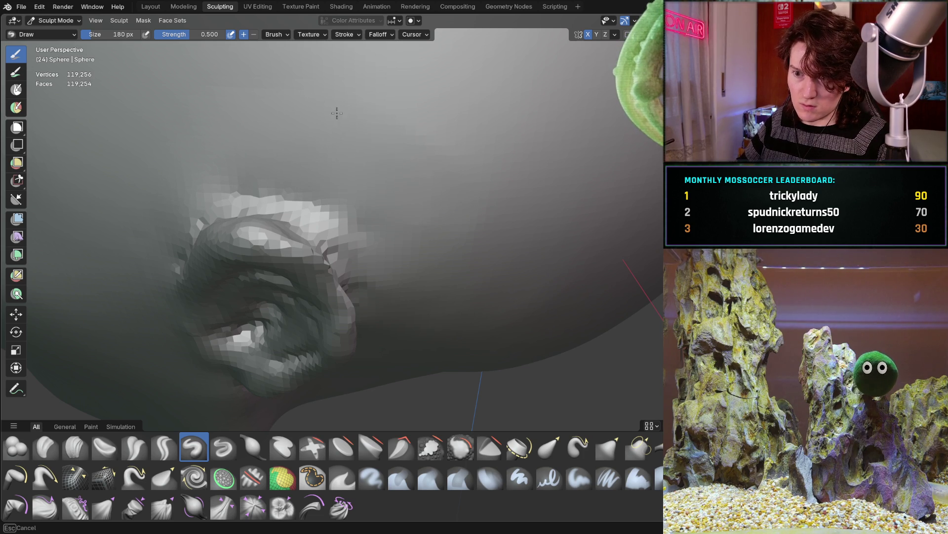
scroll(446, 186, down, 5)
middle_drag(446, 186, 497, 169)
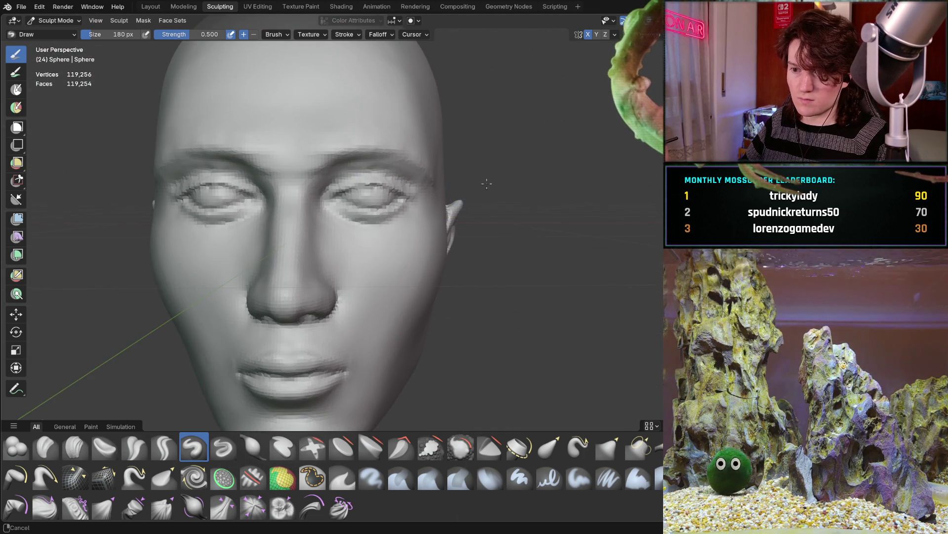
scroll(376, 232, down, 5)
mouse_move(370, 232)
middle_down()
mouse_move(370, 250)
mouse_move(466, 224)
middle_up()
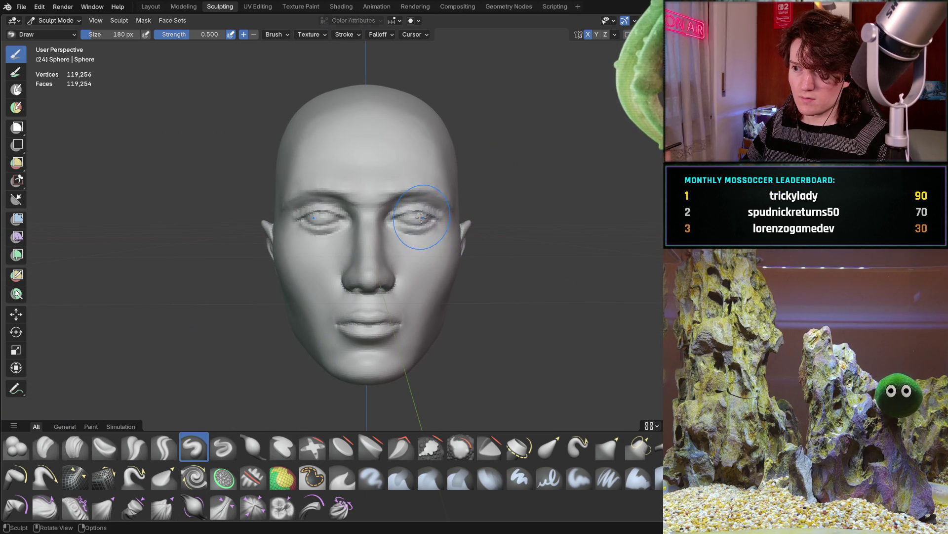
mouse_move(414, 250)
middle_down()
mouse_move(346, 284)
mouse_move(402, 271)
mouse_move(387, 244)
mouse_move(370, 237)
mouse_move(355, 232)
mouse_move(331, 246)
middle_up()
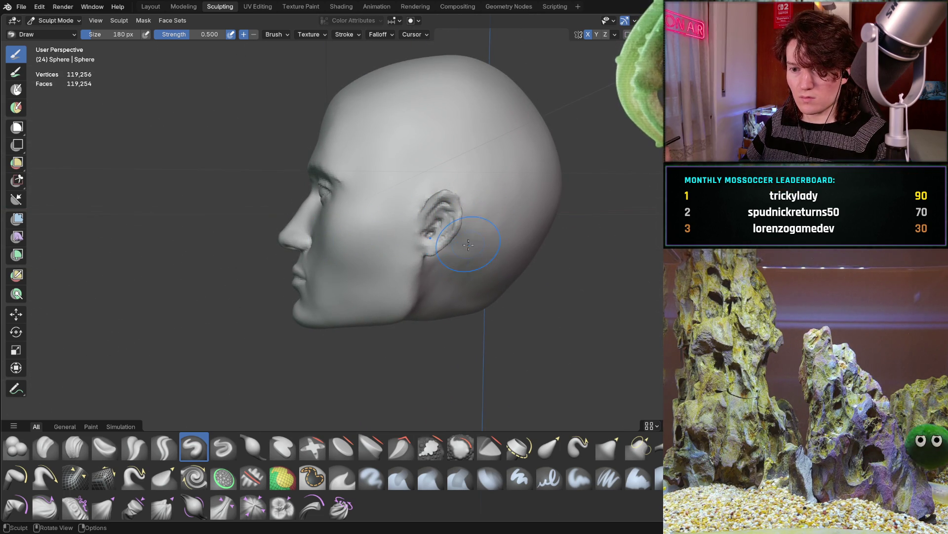
middle_drag(467, 246, 467, 239)
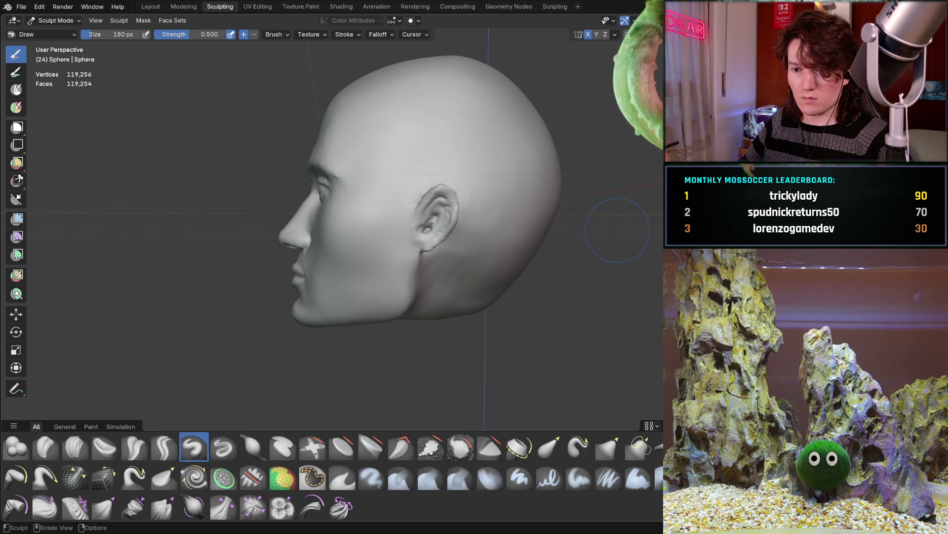
mouse_move(365, 249)
middle_down()
mouse_move(530, 256)
mouse_move(402, 257)
mouse_move(444, 217)
mouse_move(417, 222)
mouse_move(374, 276)
mouse_move(413, 265)
middle_up()
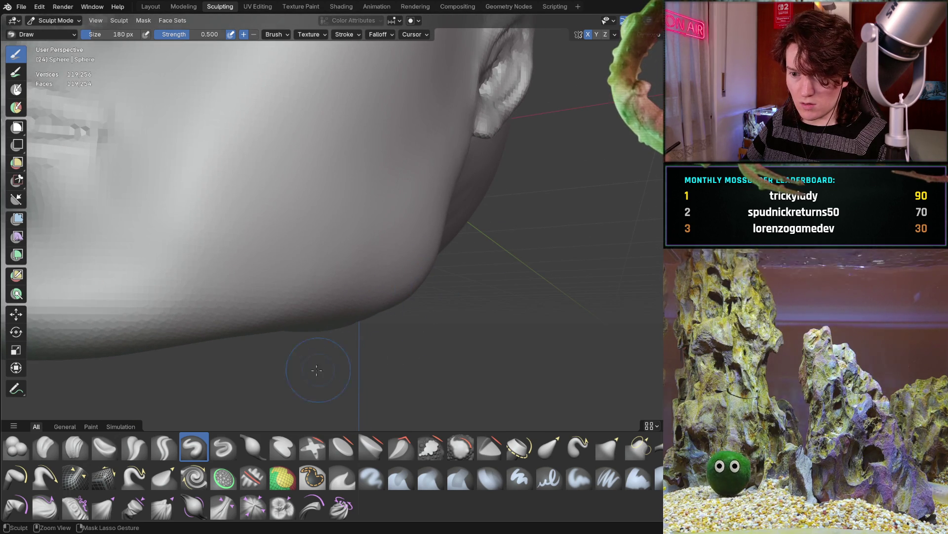
key(c)
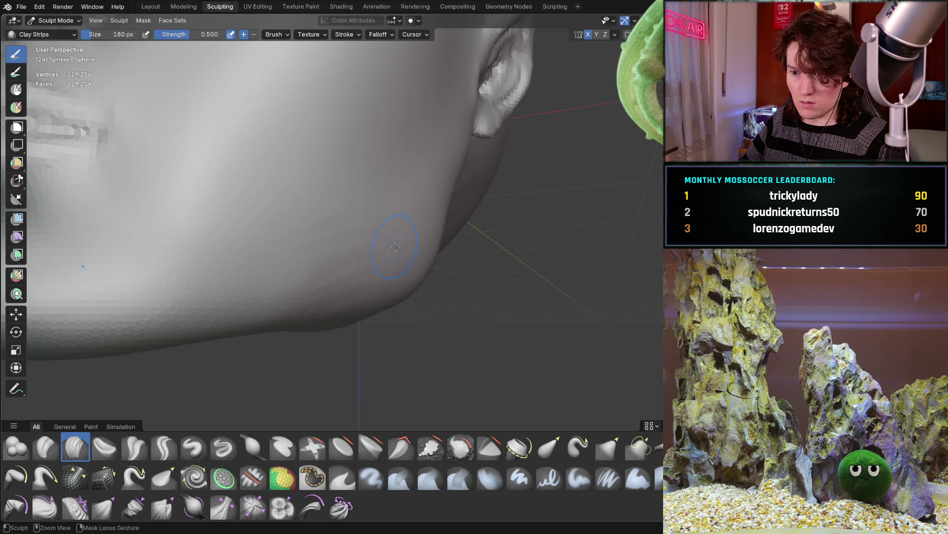
Step: Zoom in on the jaw and add Clay Strips strokes to shape it
mouse_move(401, 282)
middle_down()
mouse_move(338, 301)
mouse_move(345, 312)
mouse_move(396, 297)
mouse_move(426, 269)
mouse_move(422, 259)
middle_up()
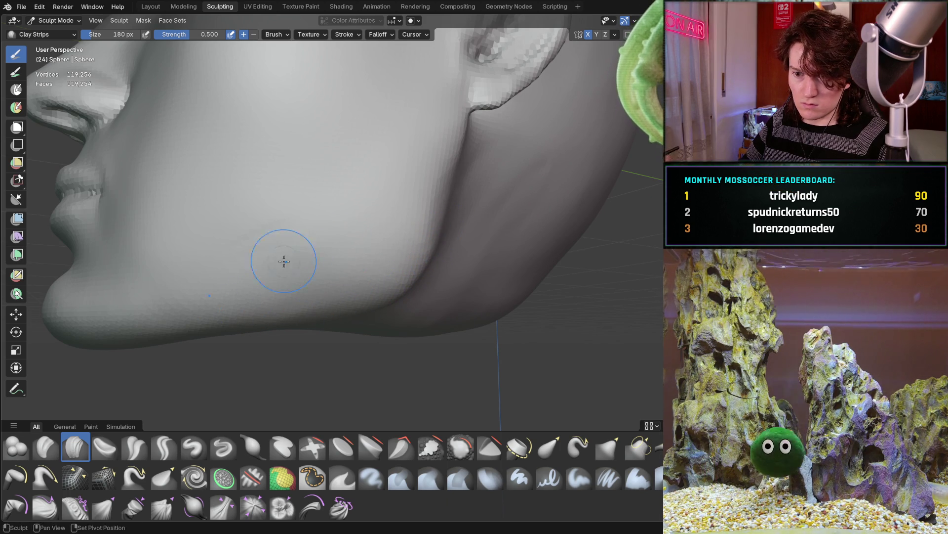
middle_drag(354, 287, 383, 255)
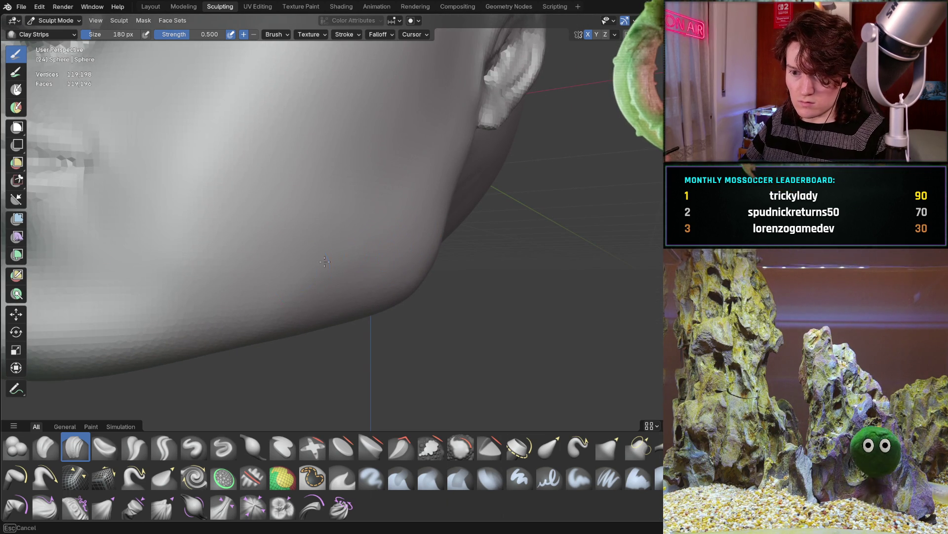
mouse_move(388, 232)
middle_down()
mouse_move(336, 278)
mouse_move(307, 281)
mouse_move(349, 273)
middle_up()
scroll(355, 274, up, 4)
scroll(359, 275, up, 3)
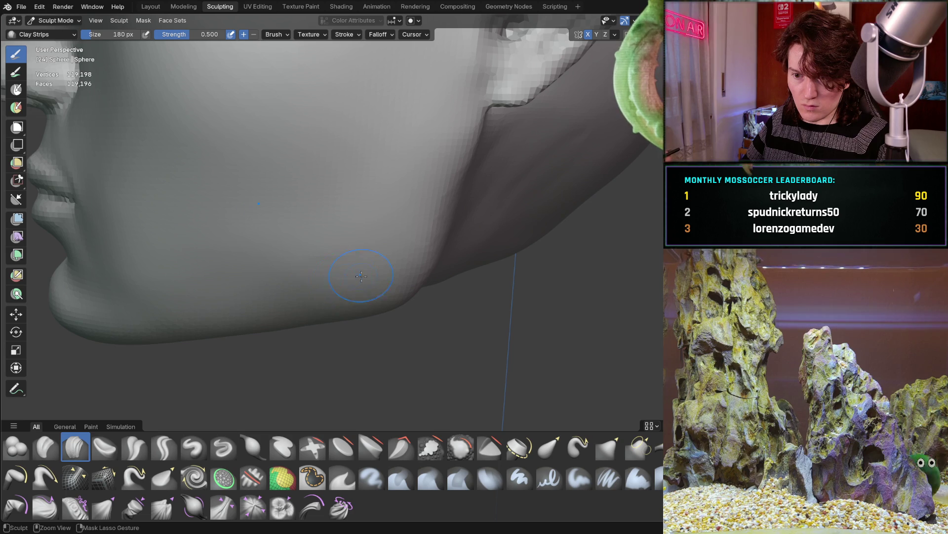
mouse_move(337, 286)
mouse_down()
mouse_move(319, 277)
mouse_move(369, 288)
mouse_move(422, 250)
mouse_move(334, 304)
mouse_up()
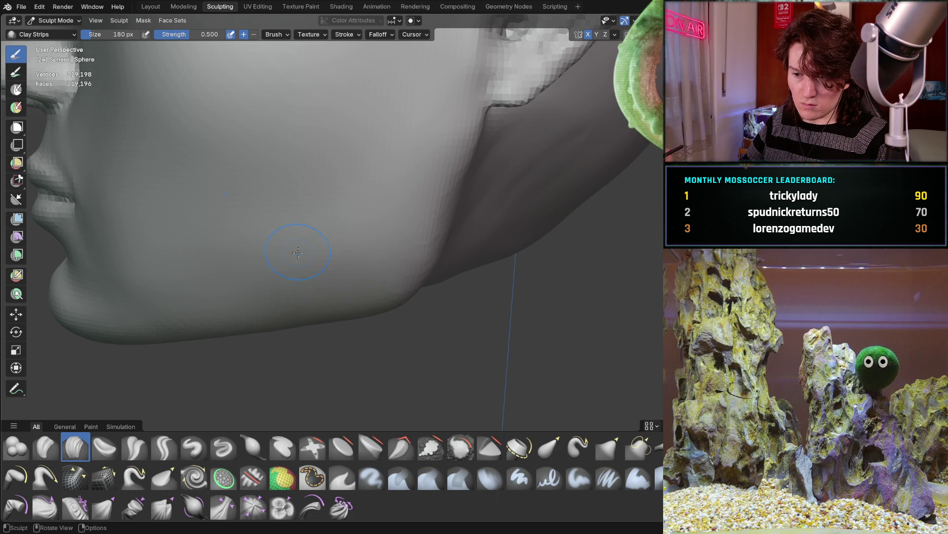
Step: Zoom back out to a frontal view of the whole face
scroll(385, 227, down, 5)
mouse_move(386, 226)
middle_down()
mouse_move(413, 232)
mouse_move(313, 297)
mouse_move(323, 255)
middle_up()
scroll(319, 290, up, 2)
scroll(320, 290, down, 3)
scroll(324, 278, up, 3)
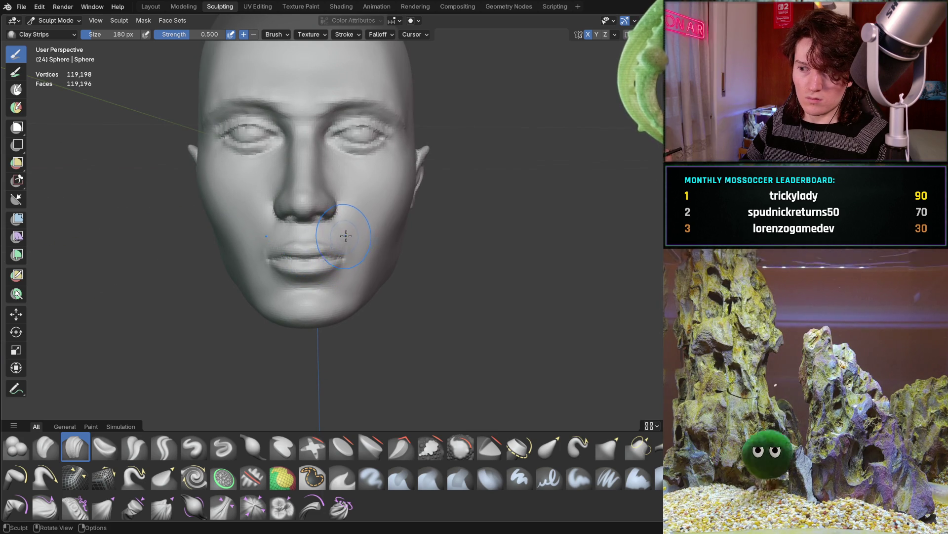
scroll(353, 215, down, 2)
mouse_move(352, 215)
middle_down()
mouse_move(299, 275)
mouse_move(297, 258)
mouse_move(229, 236)
mouse_move(263, 246)
mouse_move(295, 240)
mouse_move(283, 261)
mouse_move(292, 249)
mouse_move(310, 264)
mouse_move(439, 252)
mouse_move(395, 271)
middle_up()
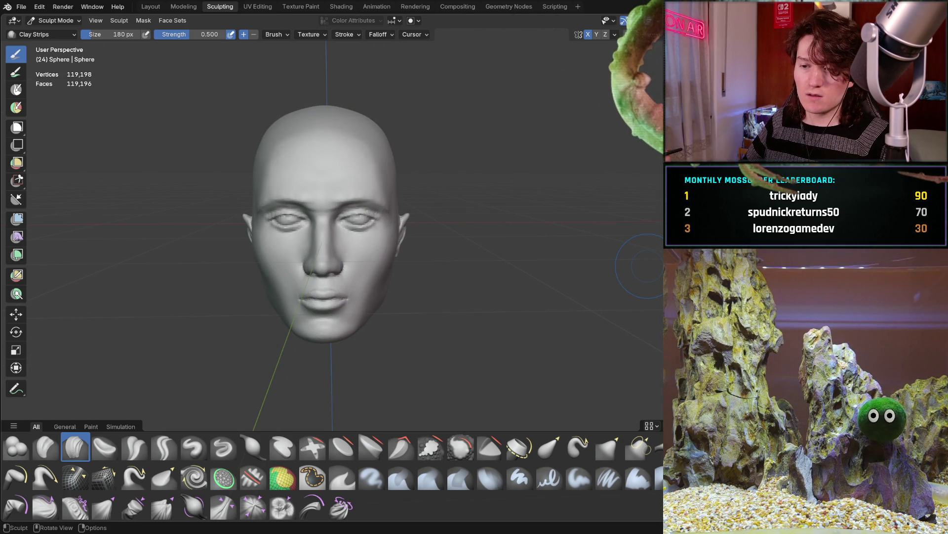
Step: Orbit from right three-quarter and frontal views to a close side view of the jaw
mouse_move(337, 262)
middle_down()
mouse_move(410, 254)
mouse_move(434, 237)
mouse_move(364, 249)
mouse_move(358, 258)
mouse_move(358, 241)
mouse_move(371, 245)
middle_up()
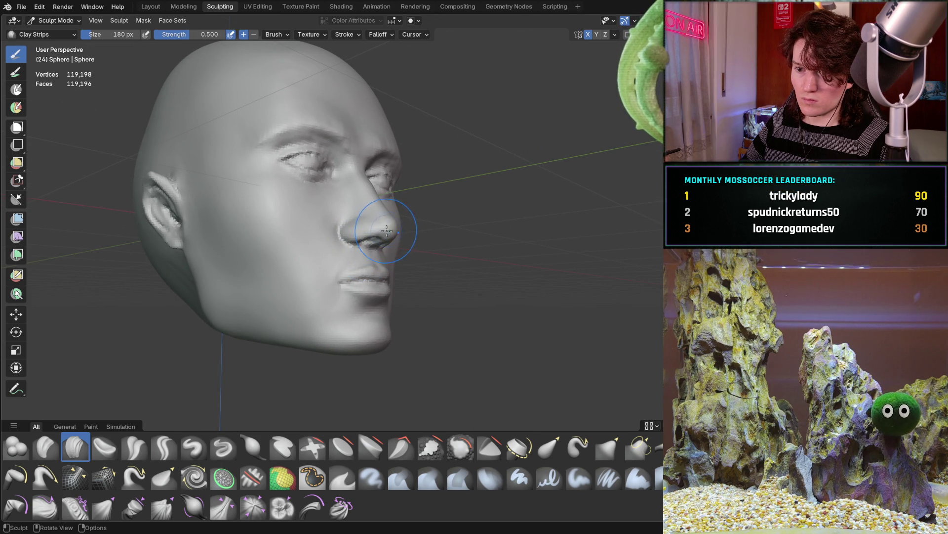
mouse_move(373, 247)
middle_down()
mouse_move(321, 254)
mouse_move(388, 252)
mouse_move(330, 251)
mouse_move(370, 257)
middle_up()
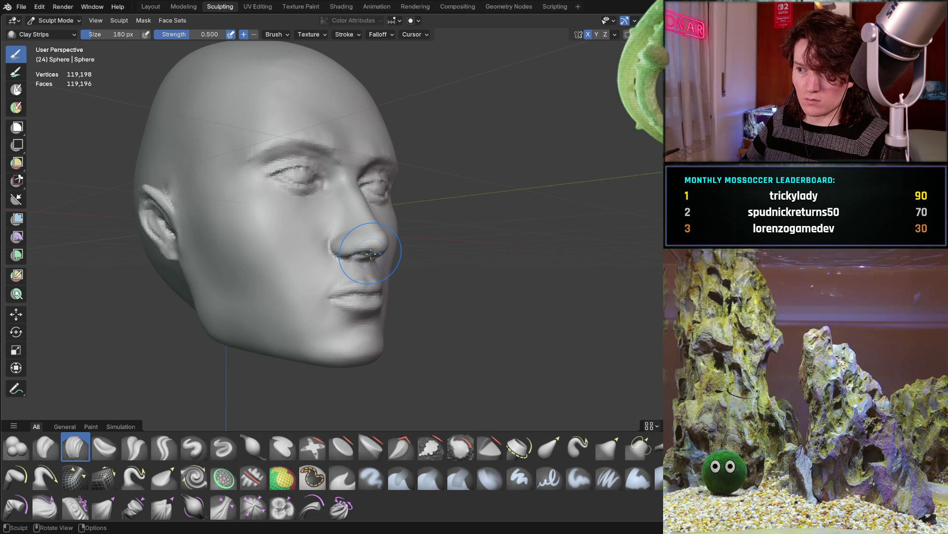
middle_drag(384, 278, 390, 270)
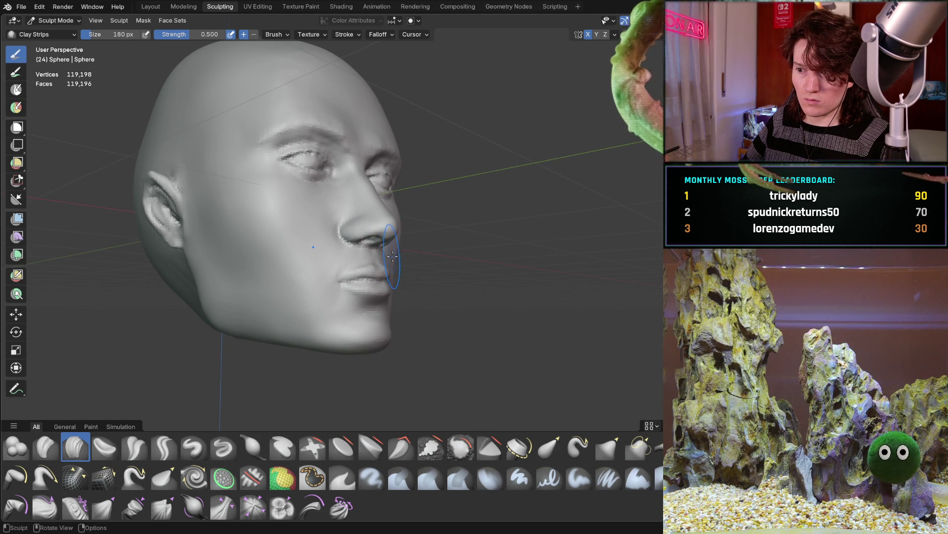
middle_drag(384, 256, 359, 271)
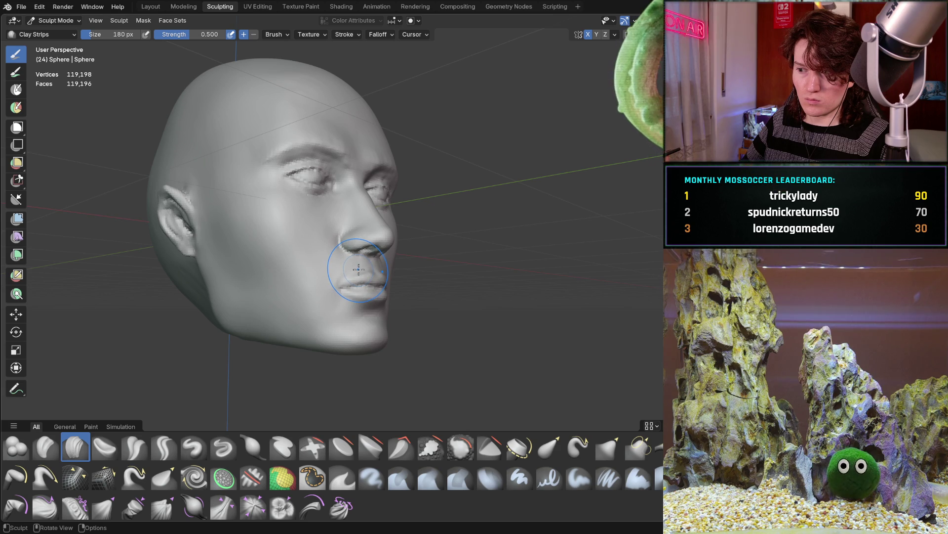
mouse_move(348, 291)
middle_down()
mouse_move(321, 291)
mouse_move(351, 279)
middle_up()
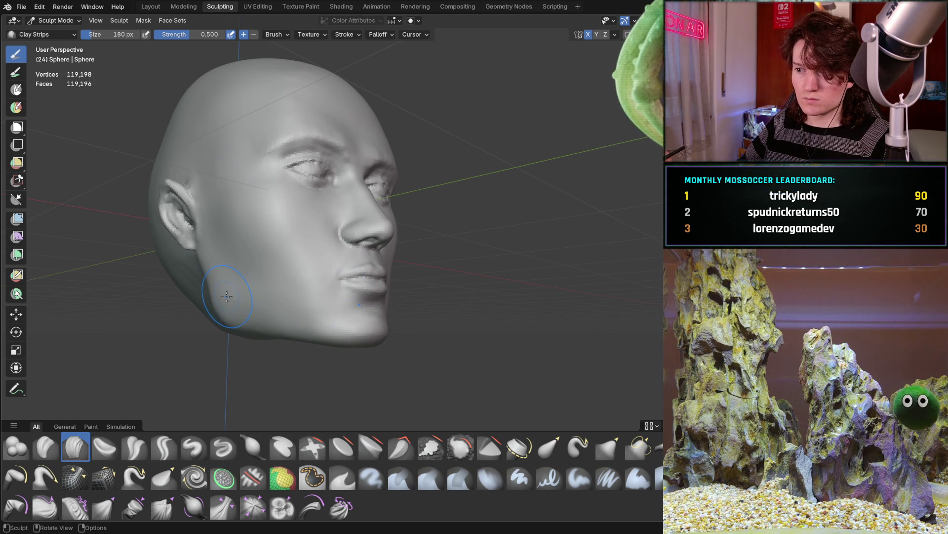
mouse_move(238, 292)
middle_down()
mouse_move(201, 268)
mouse_move(297, 251)
mouse_move(286, 254)
mouse_move(279, 300)
middle_up()
scroll(281, 262, up, 2)
middle_drag(256, 334, 271, 307)
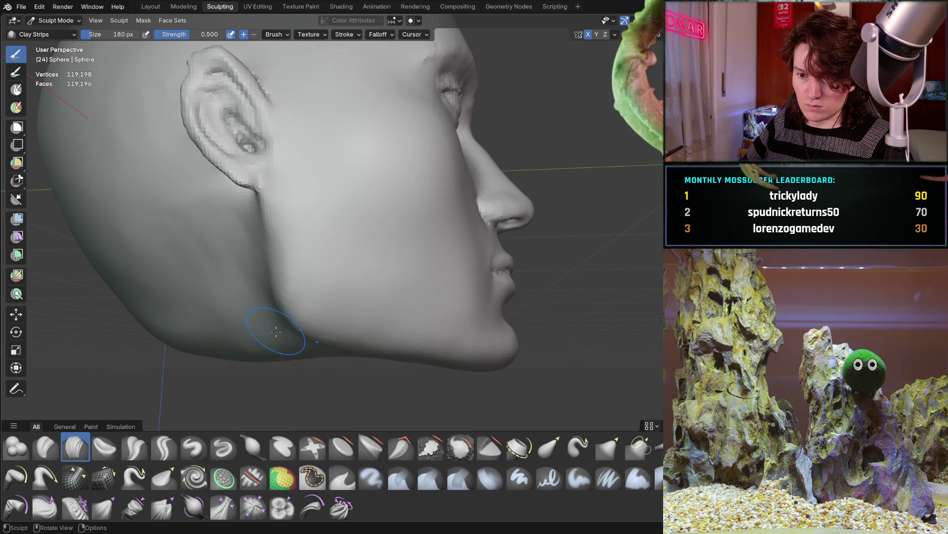
Step: Switch to the Grab brush and pull the jaw below the ear upward
key(g)
key(f)
click(307, 309)
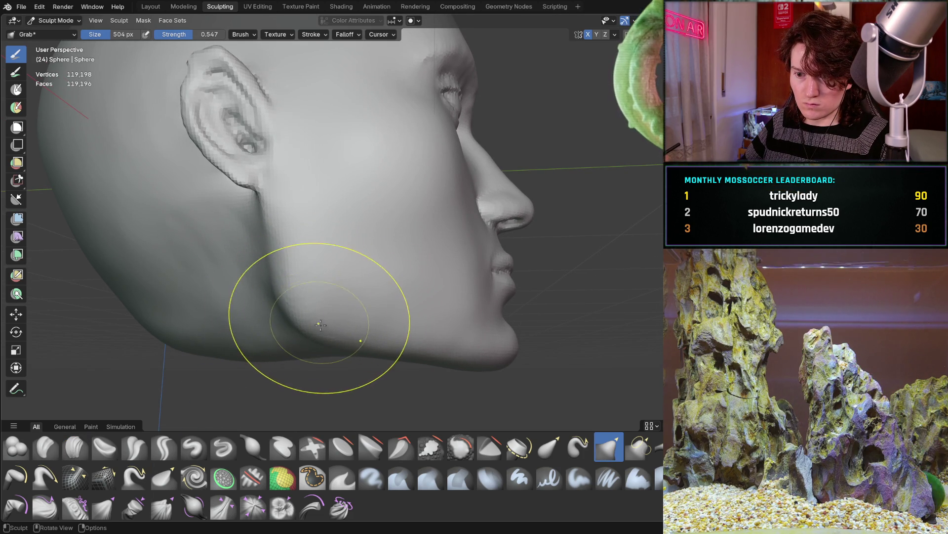
drag(363, 329, 278, 246)
Step: Check the reshaped jaw from profile, front and left three-quarter views
mouse_move(279, 246)
middle_down()
mouse_move(343, 237)
mouse_move(319, 268)
mouse_move(301, 259)
mouse_move(237, 279)
mouse_move(317, 268)
mouse_move(270, 282)
middle_up()
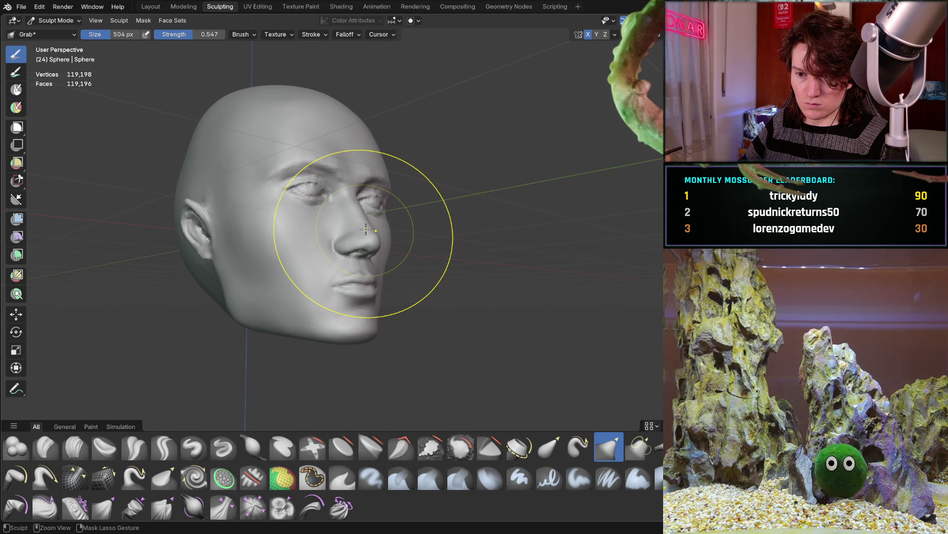
mouse_move(242, 284)
middle_down()
mouse_move(283, 273)
mouse_move(258, 277)
mouse_move(292, 250)
middle_up()
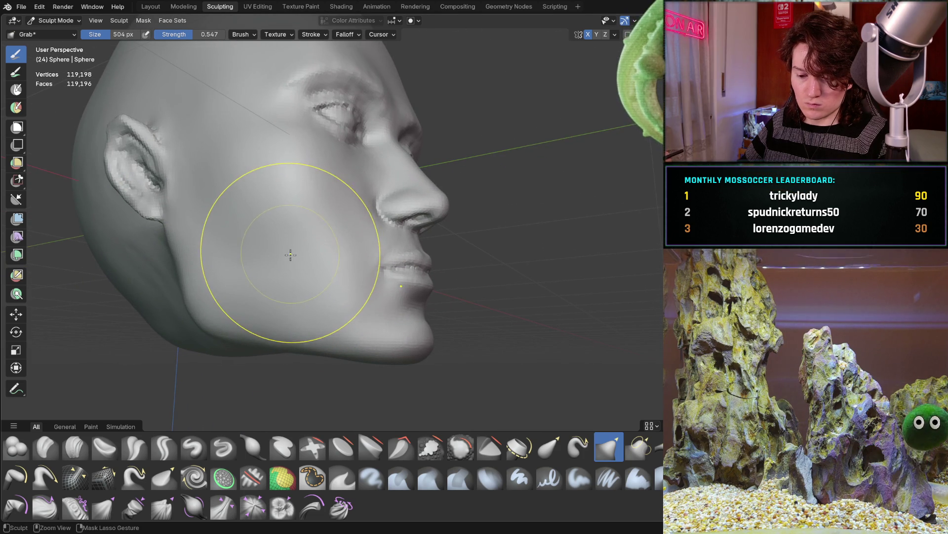
mouse_move(298, 260)
middle_down()
mouse_move(329, 255)
mouse_move(319, 267)
middle_up()
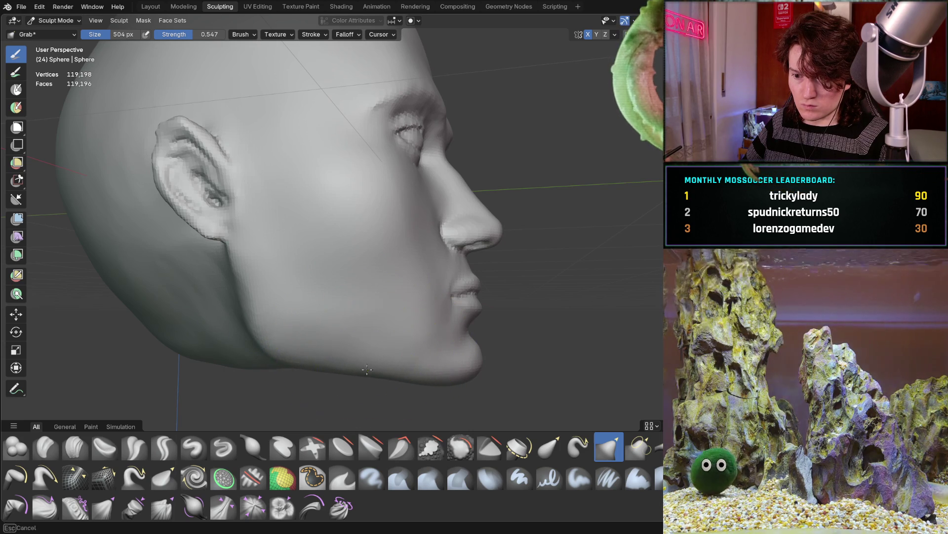
mouse_move(368, 334)
middle_down()
mouse_move(346, 319)
mouse_move(289, 331)
middle_up()
mouse_move(391, 253)
middle_down()
mouse_move(319, 251)
mouse_move(386, 305)
mouse_move(384, 281)
mouse_move(342, 300)
mouse_move(365, 343)
mouse_move(390, 296)
middle_up()
scroll(388, 306, up, 3)
scroll(343, 301, up, 2)
Step: Paint mask over the ear with the Mask brush at about 352 px, then shrink it to 110 px
key(m)
key(f)
click(395, 288)
drag(381, 295, 414, 219)
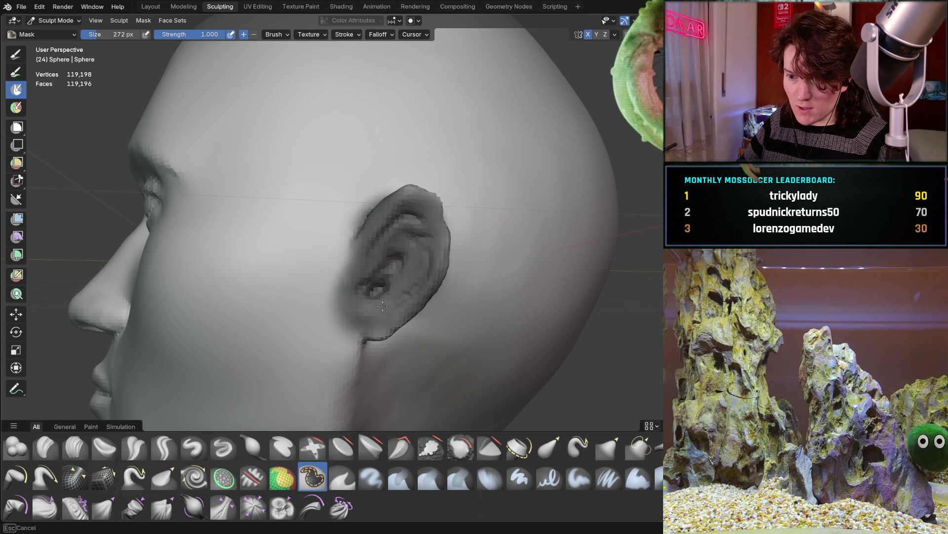
drag(401, 287, 375, 293)
key(f)
click(371, 271)
Step: Mask the ear's upper rims, then invert the mask so only the ear stays free
middle_drag(371, 272, 402, 328)
mouse_move(402, 328)
mouse_down()
mouse_move(417, 343)
mouse_move(449, 270)
mouse_up()
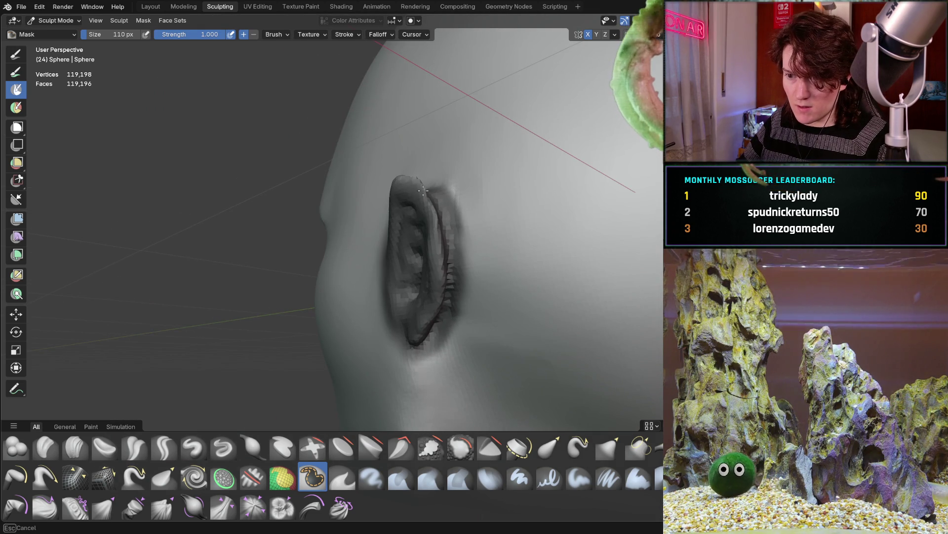
middle_drag(410, 186, 388, 194)
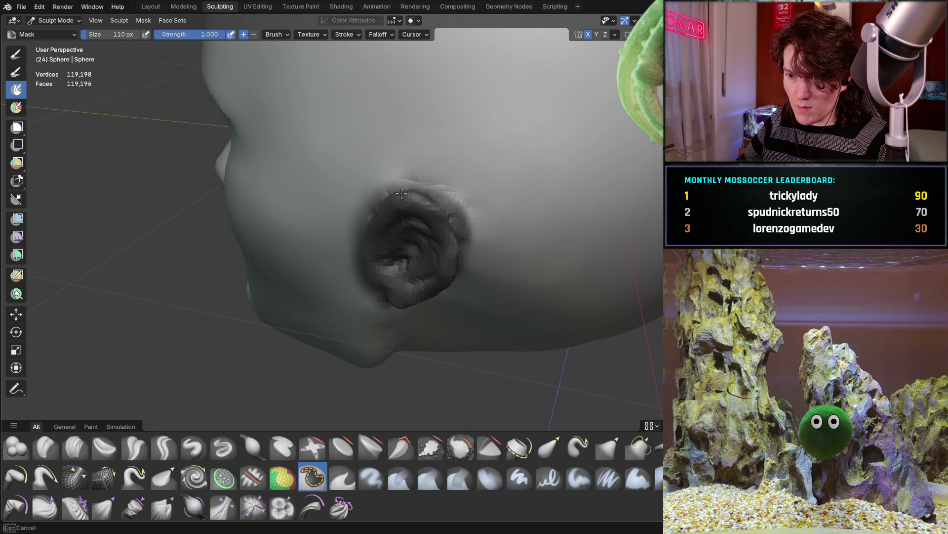
drag(386, 195, 366, 227)
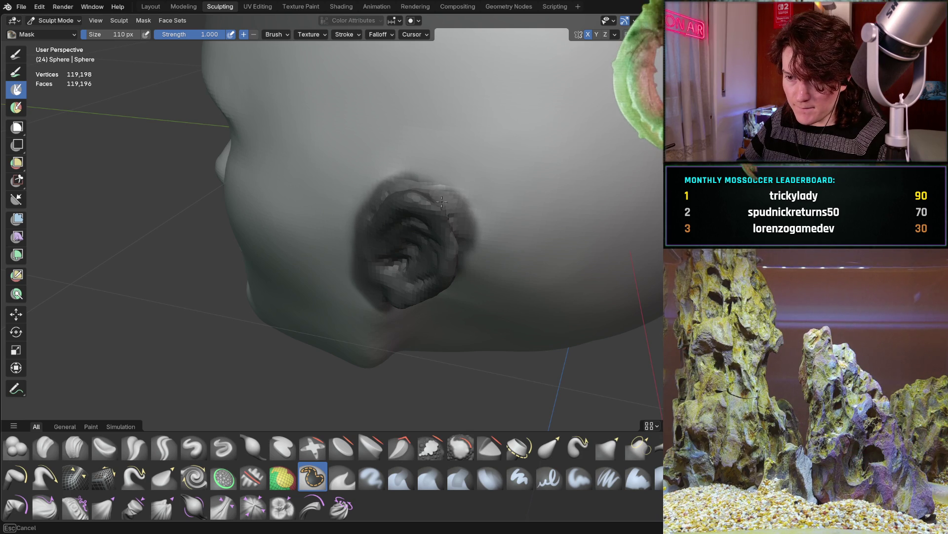
drag(415, 184, 461, 237)
middle_drag(455, 233, 444, 277)
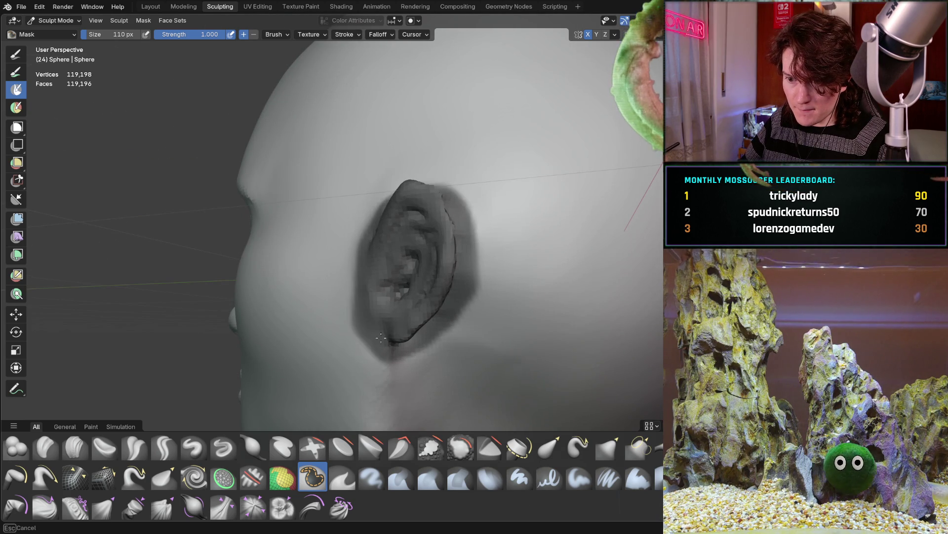
middle_drag(401, 206, 421, 269)
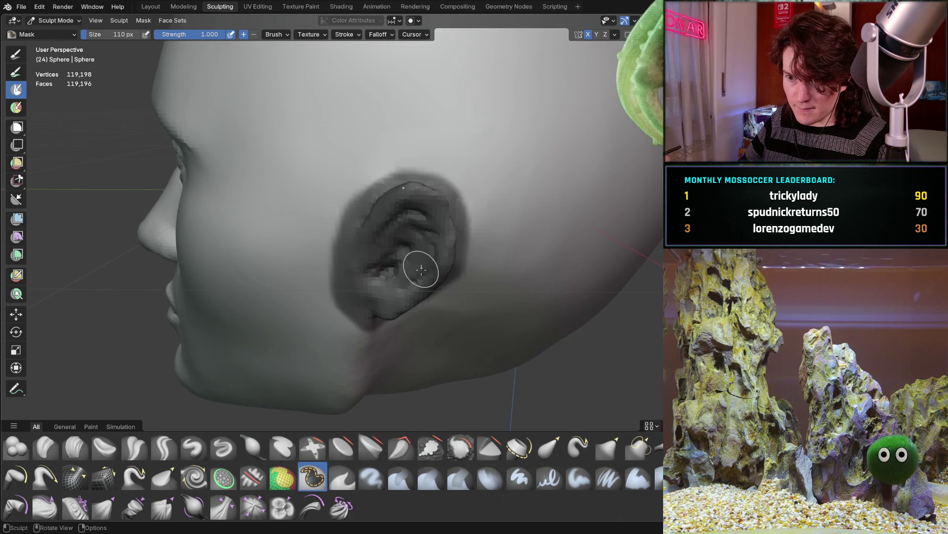
key(ctrl+i)
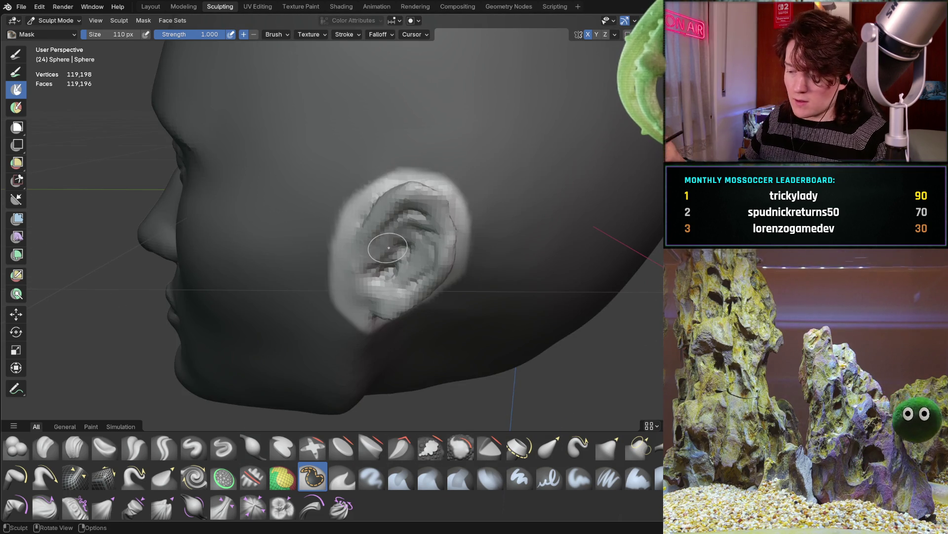
click(16, 314)
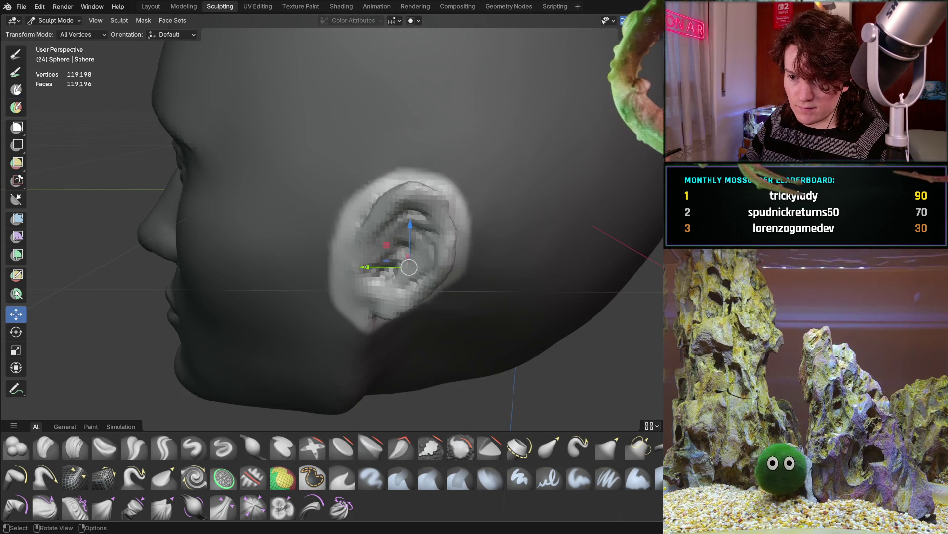
Step: Shift the unmasked ear with small moves along the Y and Z axes
mouse_move(189, 265)
middle_down()
mouse_move(340, 251)
mouse_move(326, 247)
mouse_move(249, 334)
mouse_move(338, 258)
mouse_move(380, 260)
mouse_move(353, 269)
middle_up()
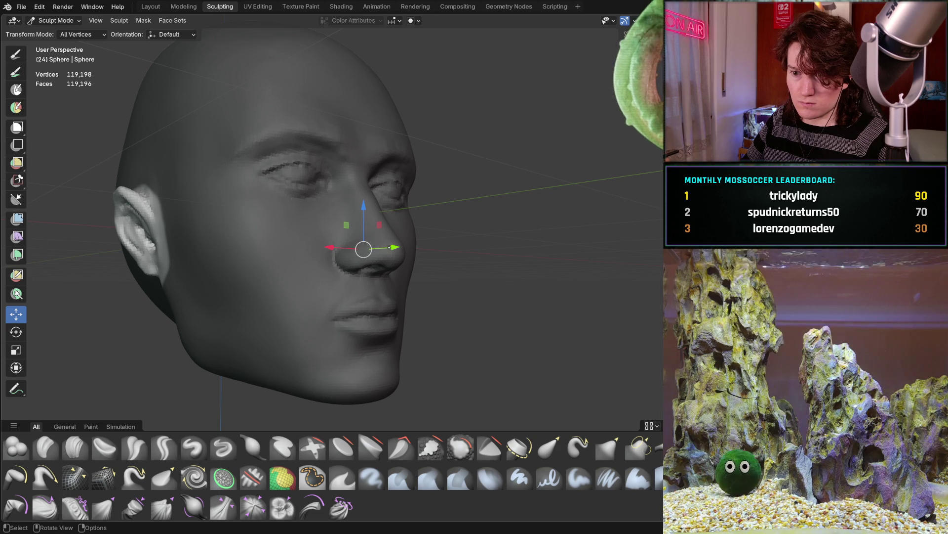
middle_drag(385, 248, 364, 270)
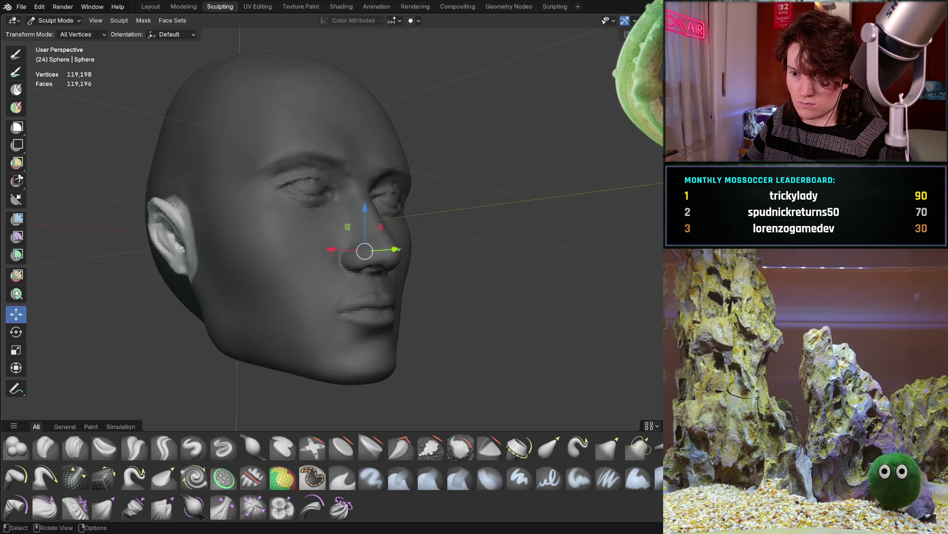
drag(399, 249, 403, 250)
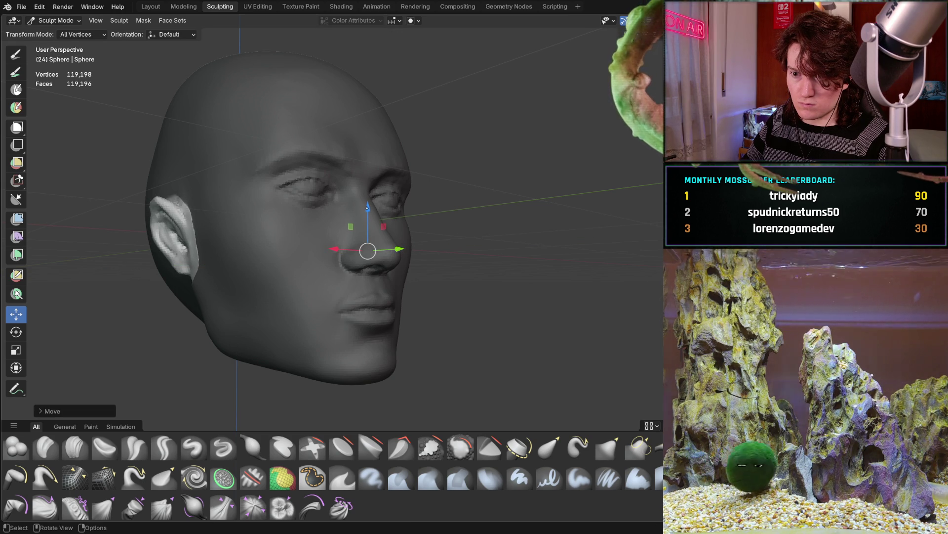
drag(369, 211, 372, 214)
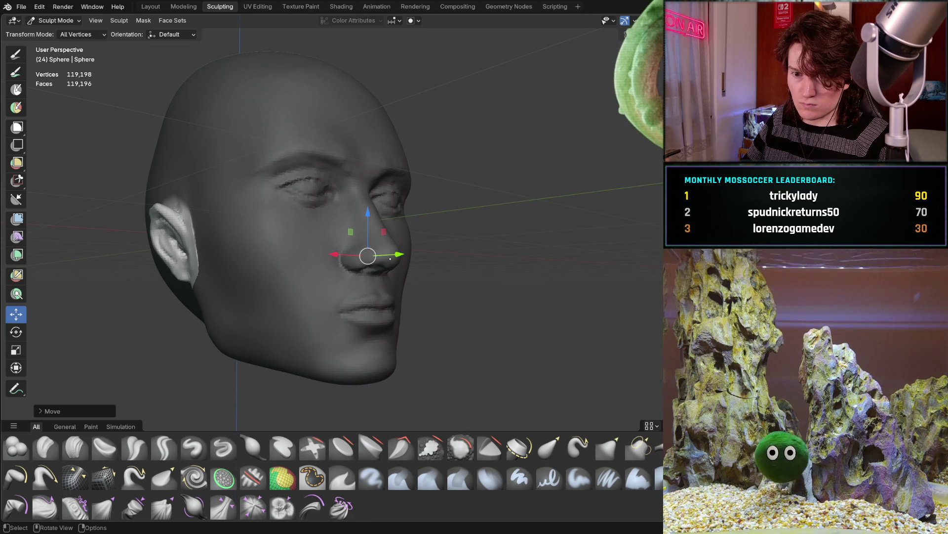
drag(399, 254, 407, 254)
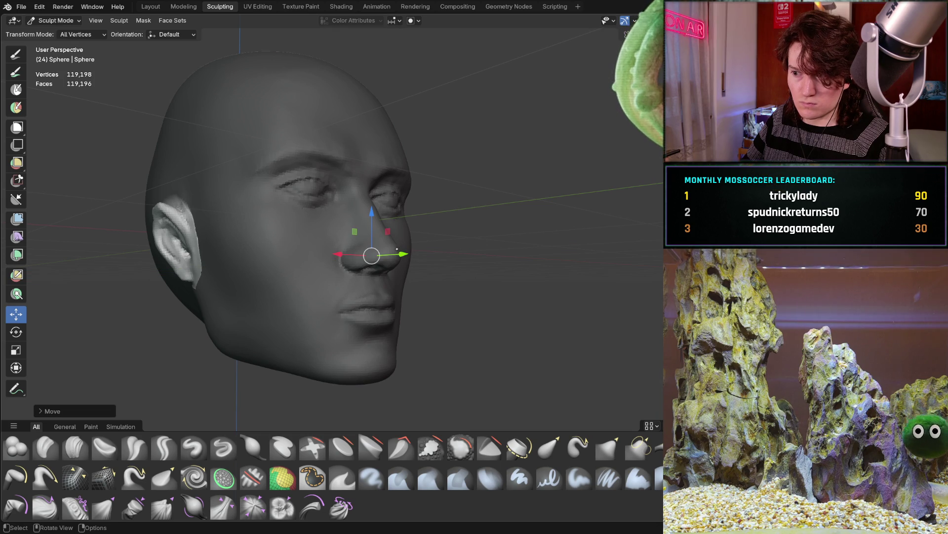
Step: Check the ear from several sides, then move it about -0.044 m in Y and -0.017 m in Z
middle_drag(254, 272, 301, 287)
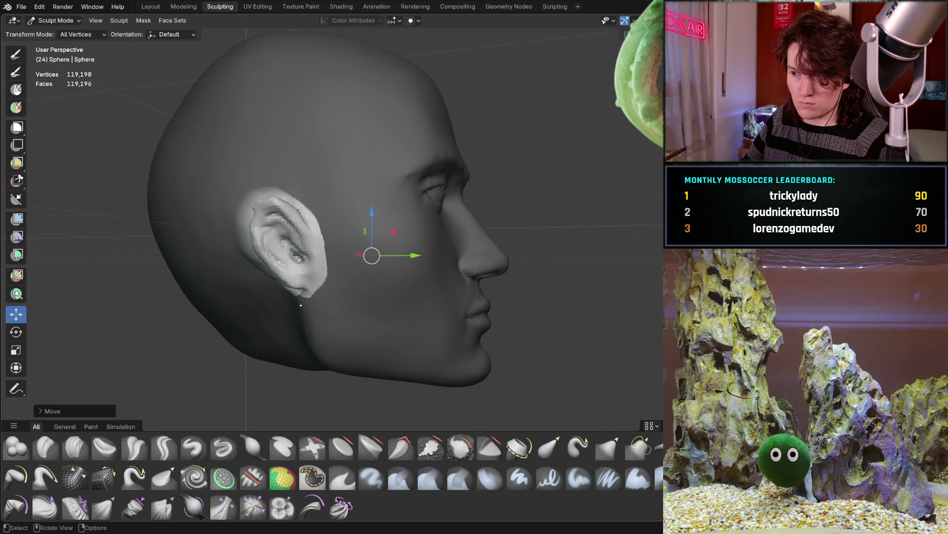
middle_drag(372, 370, 126, 299)
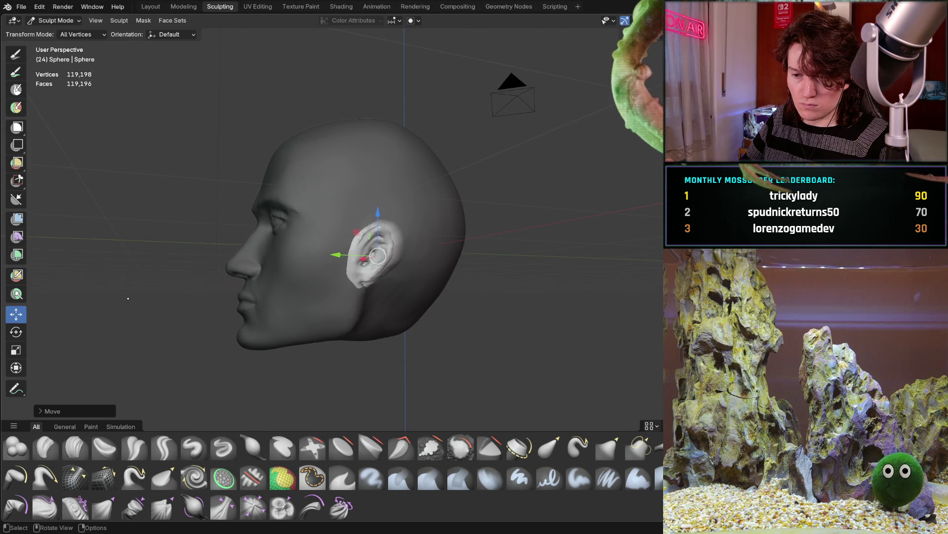
mouse_move(269, 278)
middle_down()
mouse_move(418, 291)
mouse_move(336, 302)
middle_up()
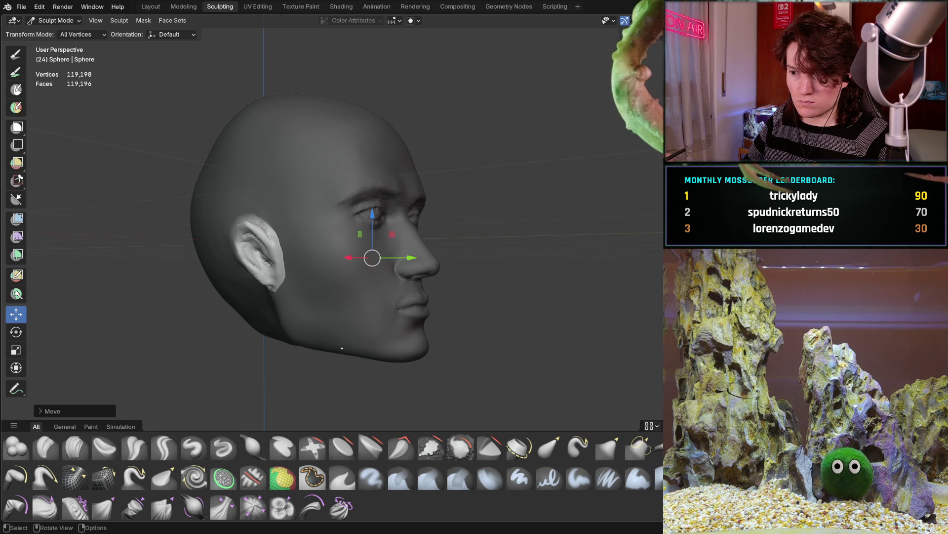
middle_drag(339, 293, 322, 276)
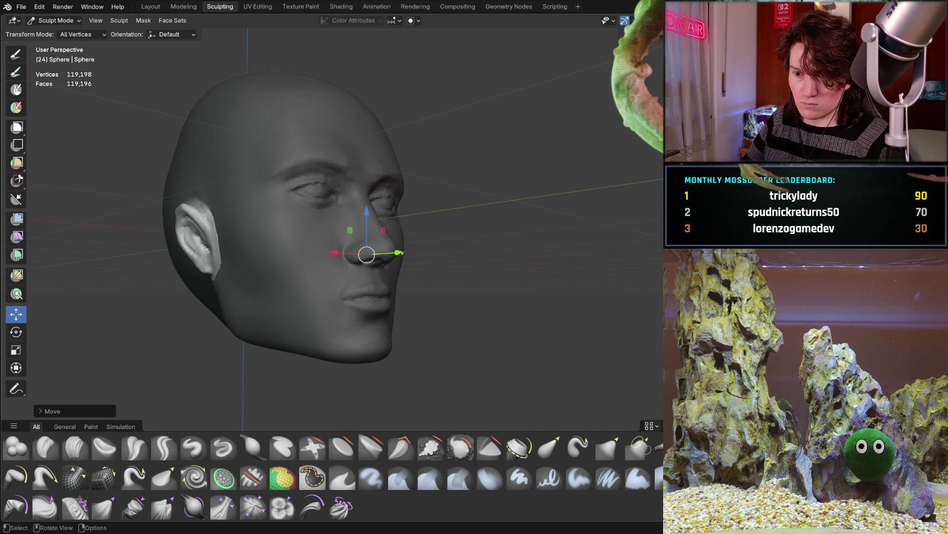
drag(399, 253, 405, 253)
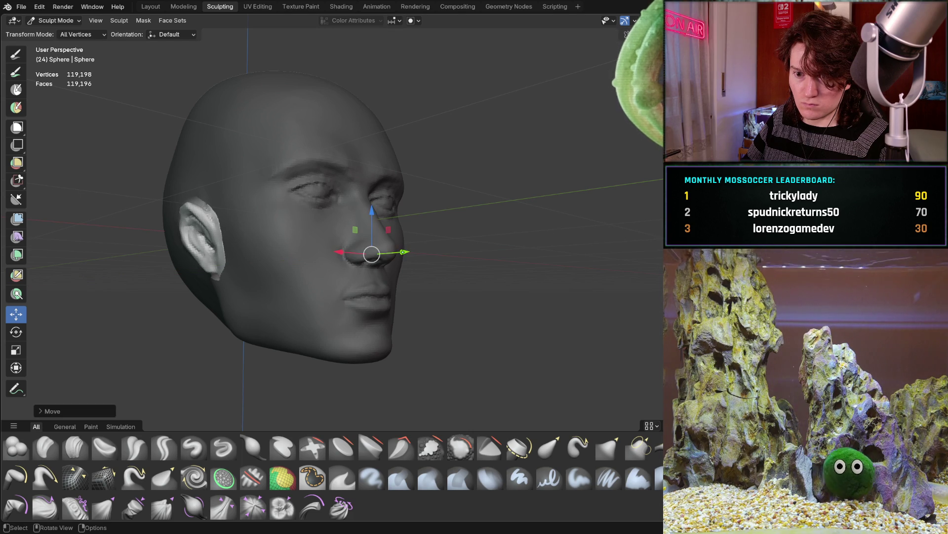
drag(377, 212, 376, 217)
mouse_move(376, 217)
middle_down()
mouse_move(306, 254)
mouse_move(372, 249)
middle_up()
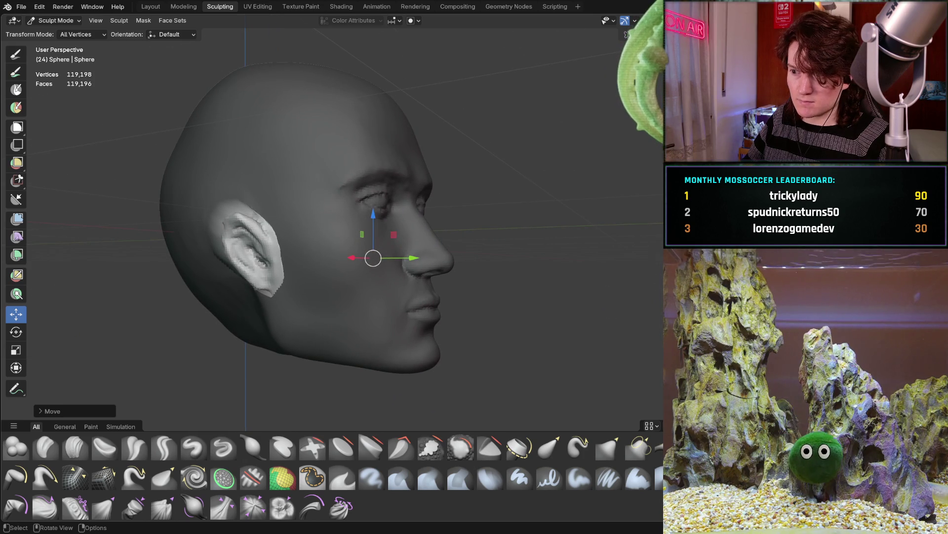
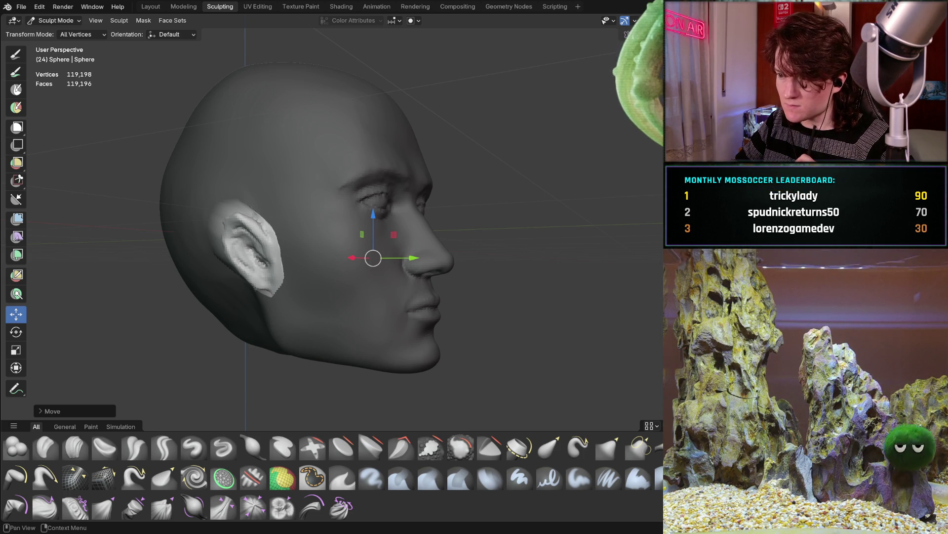
Step: Lift the masked ear slightly along the Z axis, then clear the mask with Alt+M
mouse_move(376, 264)
middle_down()
mouse_move(264, 264)
mouse_move(364, 245)
middle_up()
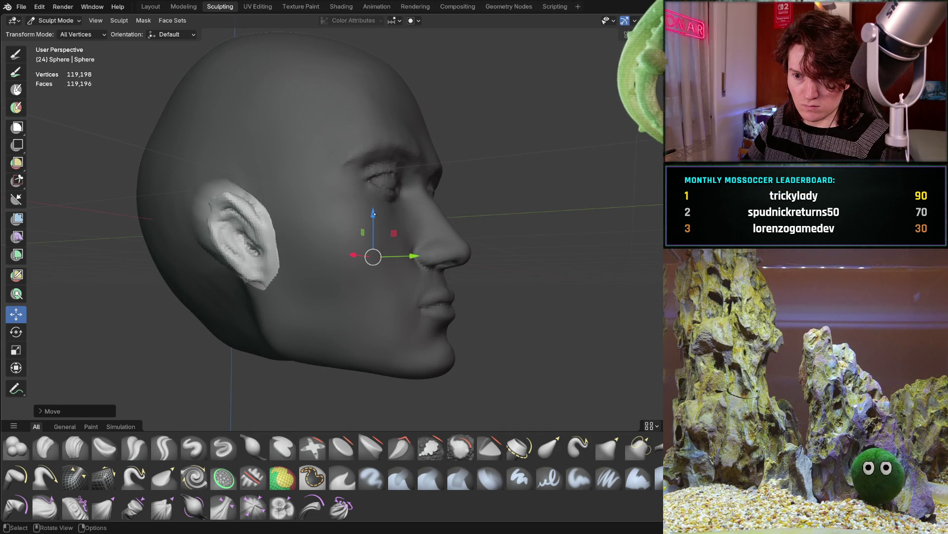
drag(374, 212, 374, 208)
middle_drag(374, 208, 277, 207)
mouse_move(320, 231)
middle_down()
mouse_move(297, 243)
mouse_move(332, 330)
middle_up()
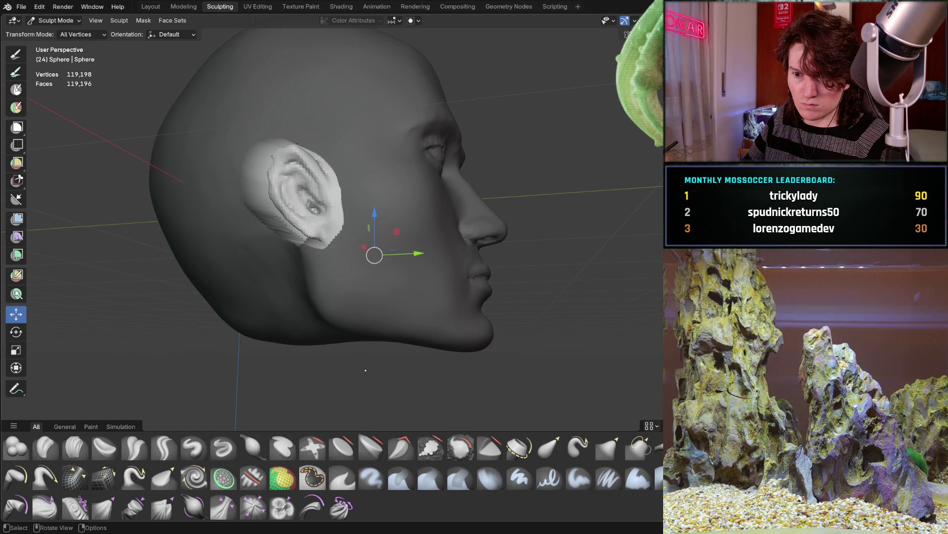
key(alt+m)
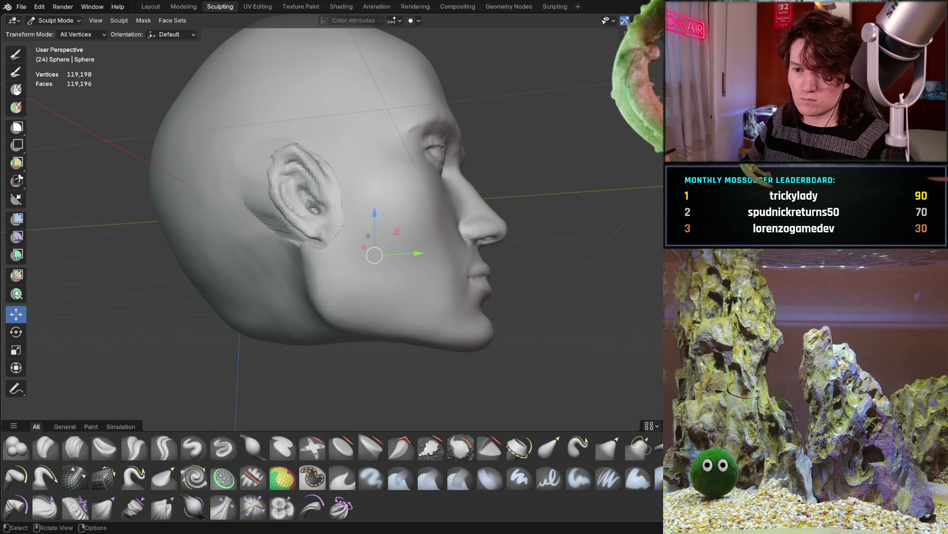
Step: Shift the masked ear slightly toward the back of the head along the Y axis
middle_drag(333, 243, 153, 268)
ctrl+middle_drag(373, 255, 370, 244)
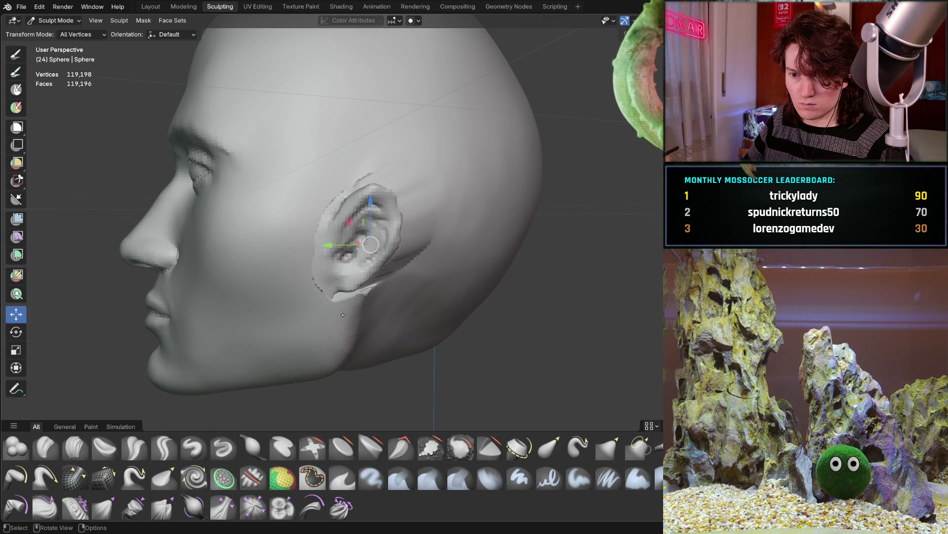
mouse_move(336, 329)
middle_down()
mouse_move(273, 312)
mouse_move(307, 301)
middle_up()
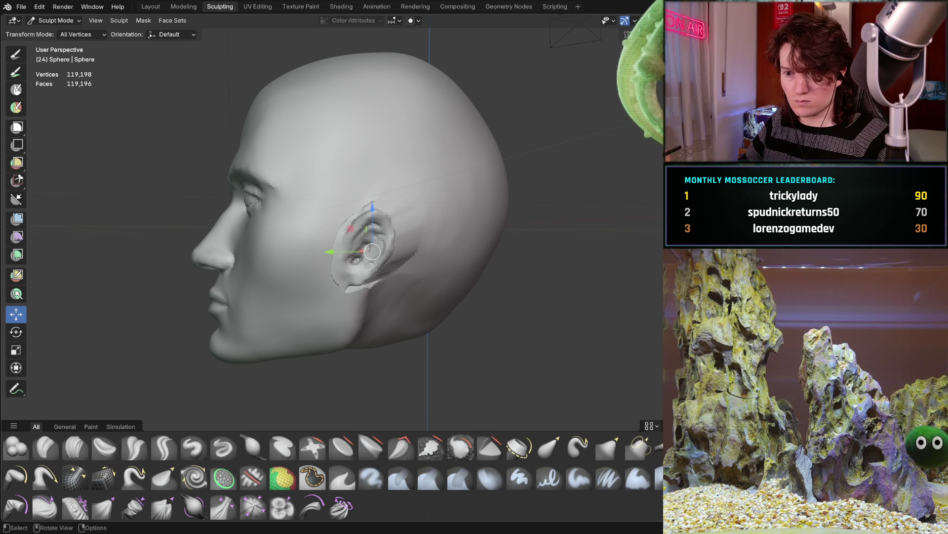
middle_drag(372, 251, 343, 267)
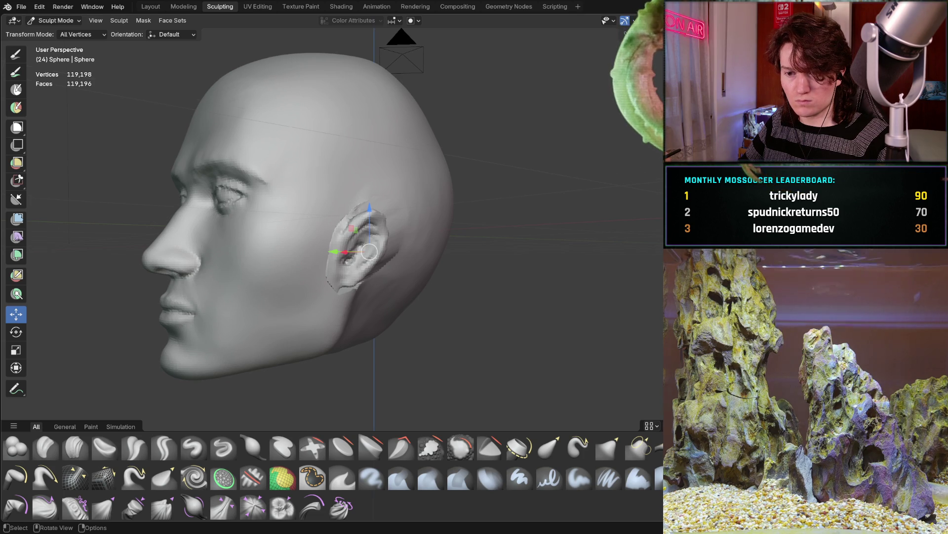
middle_drag(273, 292, 144, 320)
mouse_move(477, 206)
middle_down()
mouse_move(310, 269)
mouse_move(340, 234)
middle_up()
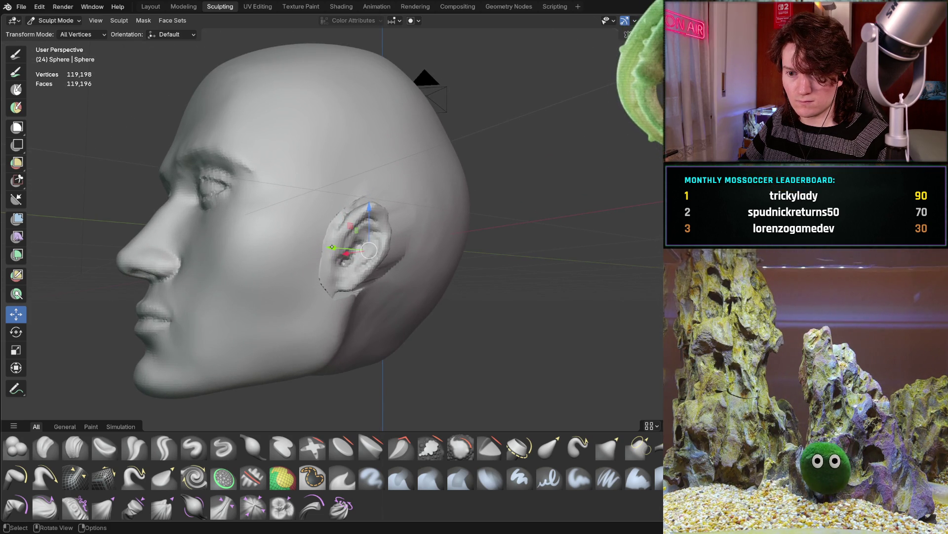
drag(332, 247, 338, 246)
drag(369, 244, 385, 244)
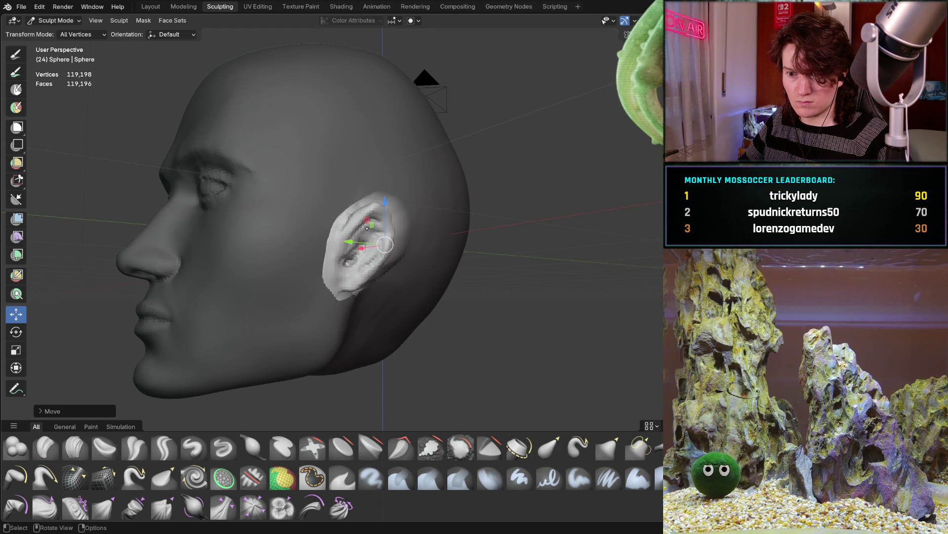
Step: Lower the ear slightly along Z and nudge it a touch toward the face
mouse_move(367, 228)
middle_down()
mouse_move(301, 253)
mouse_move(374, 222)
middle_up()
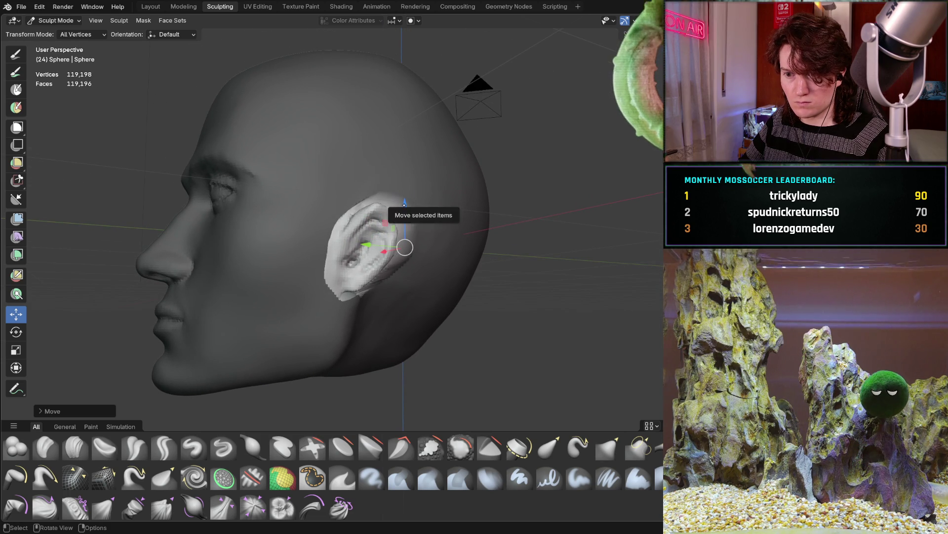
drag(405, 210, 406, 213)
mouse_move(407, 213)
middle_down()
mouse_move(264, 308)
mouse_move(319, 286)
mouse_move(419, 274)
mouse_move(370, 268)
middle_up()
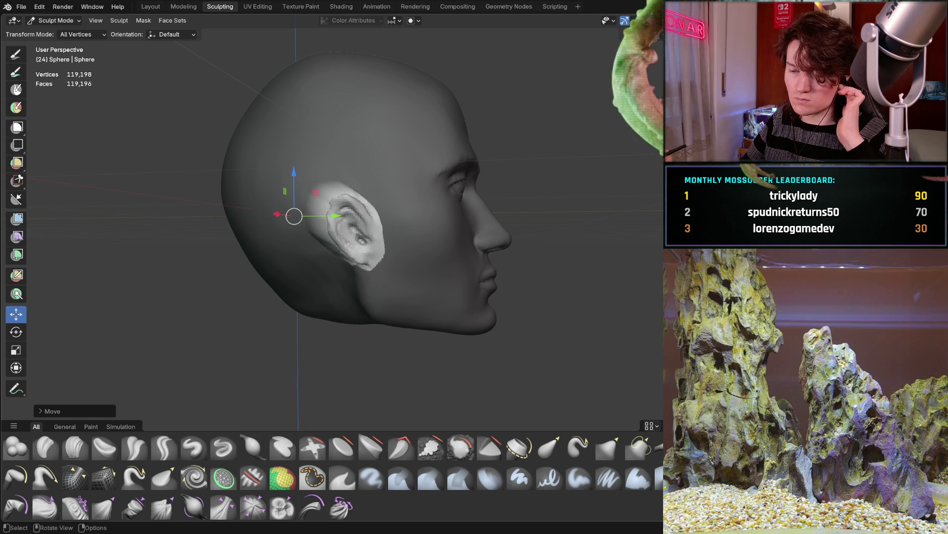
mouse_move(396, 242)
middle_down()
mouse_move(412, 241)
mouse_move(330, 261)
middle_up()
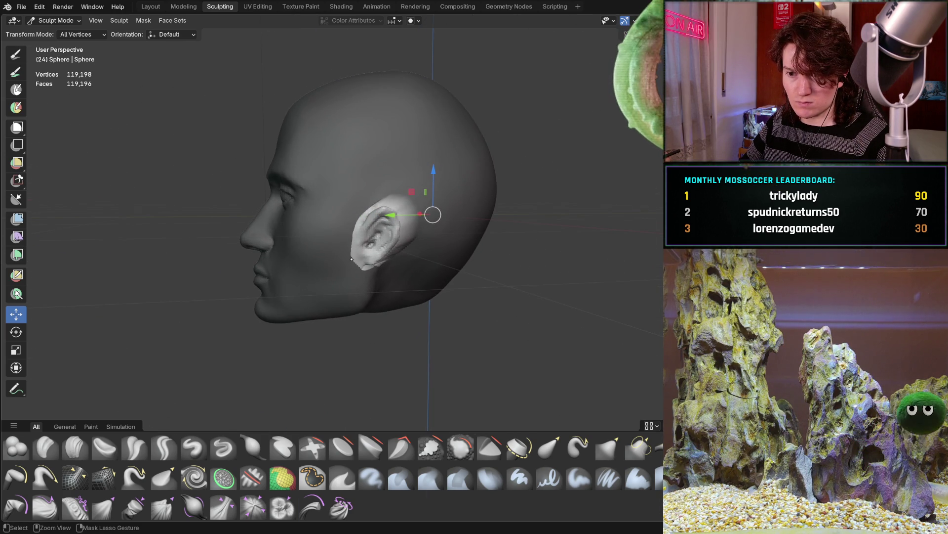
drag(352, 258, 349, 260)
mouse_move(348, 262)
ctrl+middle_down()
mouse_move(353, 284)
mouse_move(293, 336)
ctrl+middle_up()
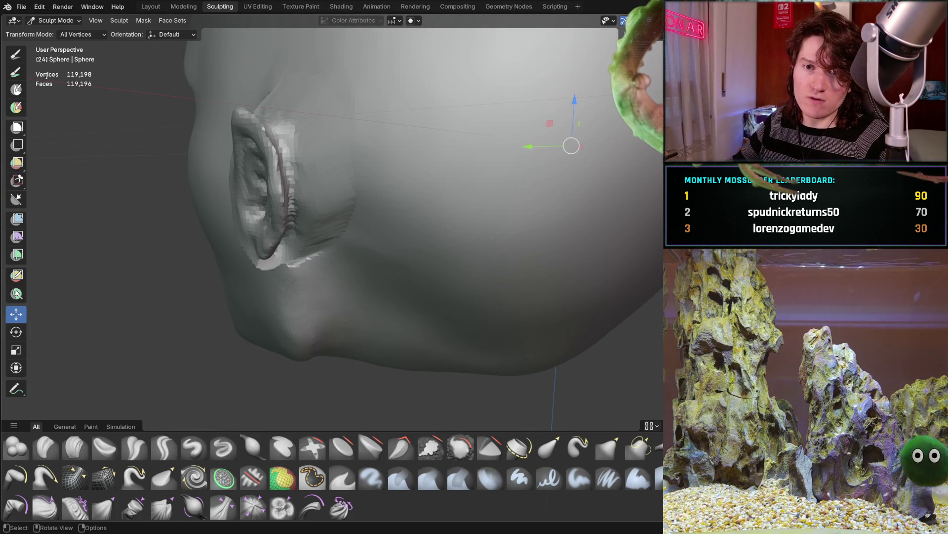
Step: Pull out the ear's lower edge with the Snake Hook brush
key(k)
drag(208, 285, 223, 292)
middle_drag(231, 302, 334, 208)
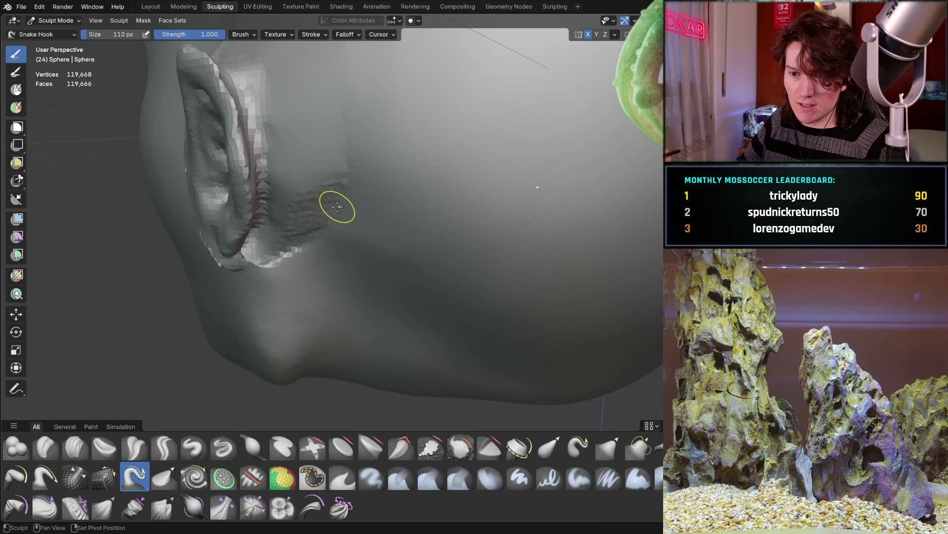
Step: Switch to Clay Strips at a 312 px radius and build up clay above the ear
key(f)
click(266, 316)
click(76, 446)
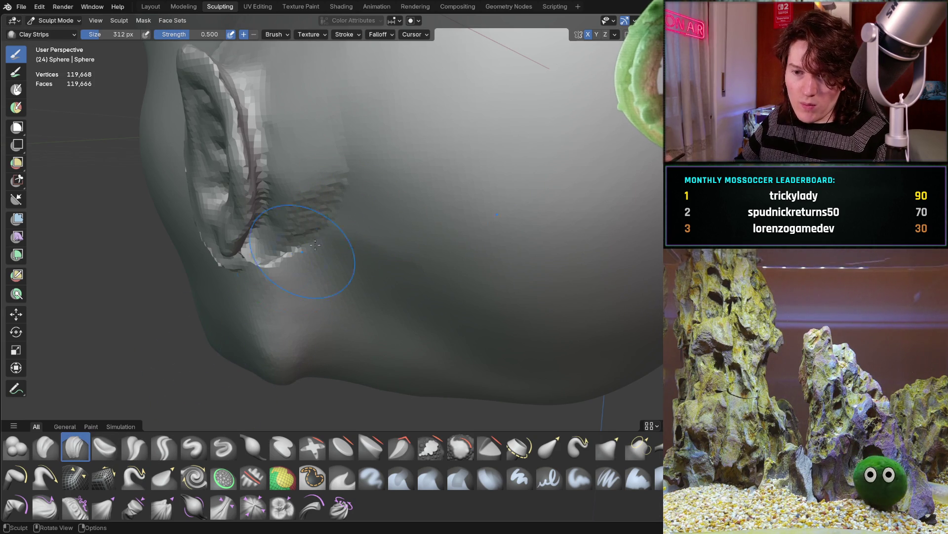
middle_drag(319, 241, 354, 278)
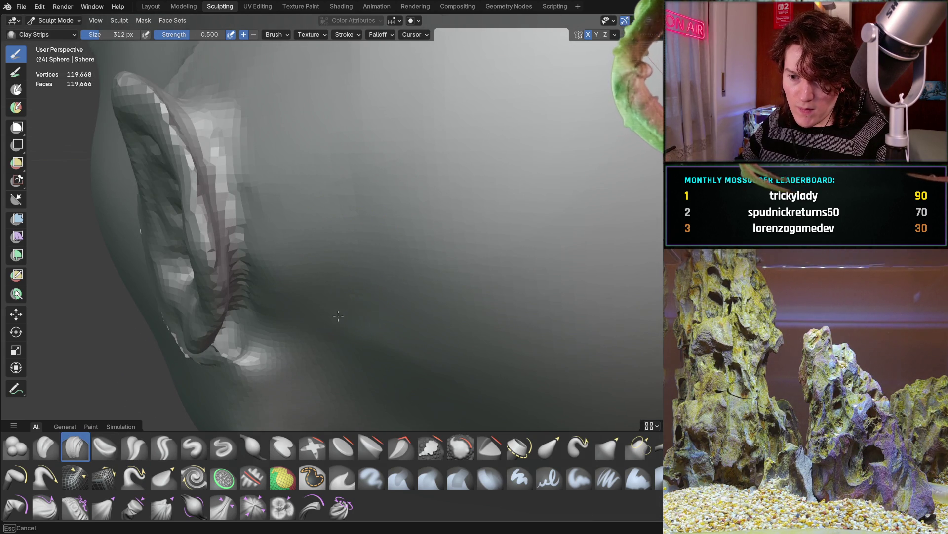
middle_drag(319, 239, 412, 153)
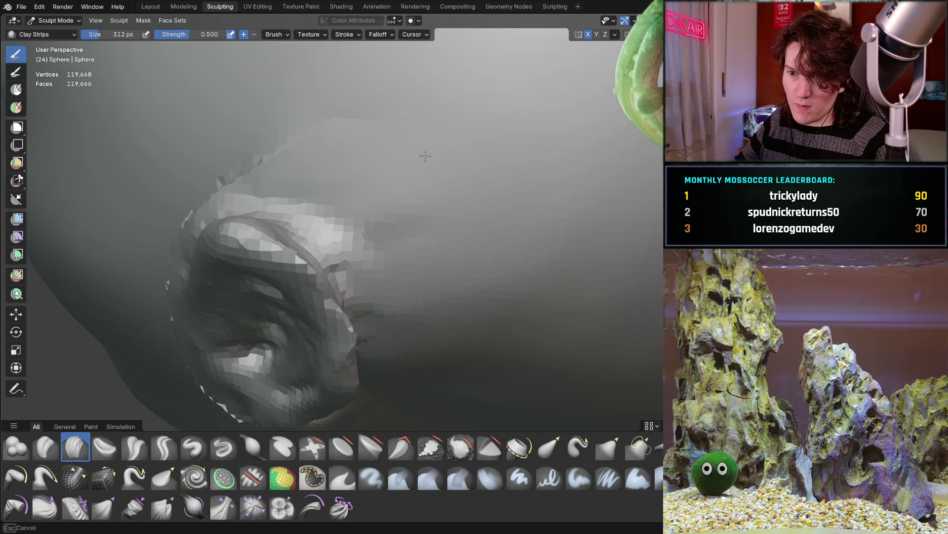
middle_drag(270, 144, 266, 134)
drag(323, 136, 381, 127)
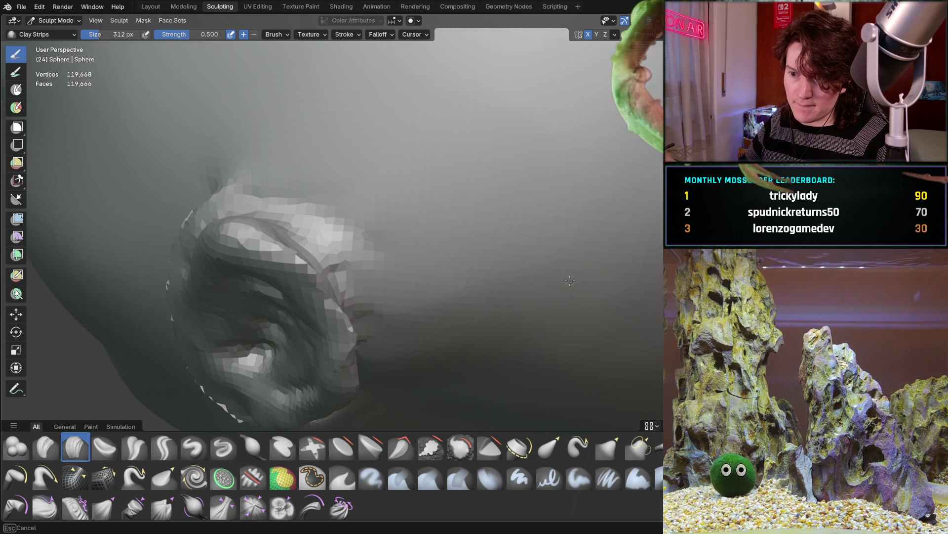
Step: Lay clay strokes across the head beside the ear, undoing a stray crease
mouse_move(550, 273)
middle_down()
mouse_move(346, 277)
mouse_move(304, 230)
middle_up()
drag(311, 204, 448, 243)
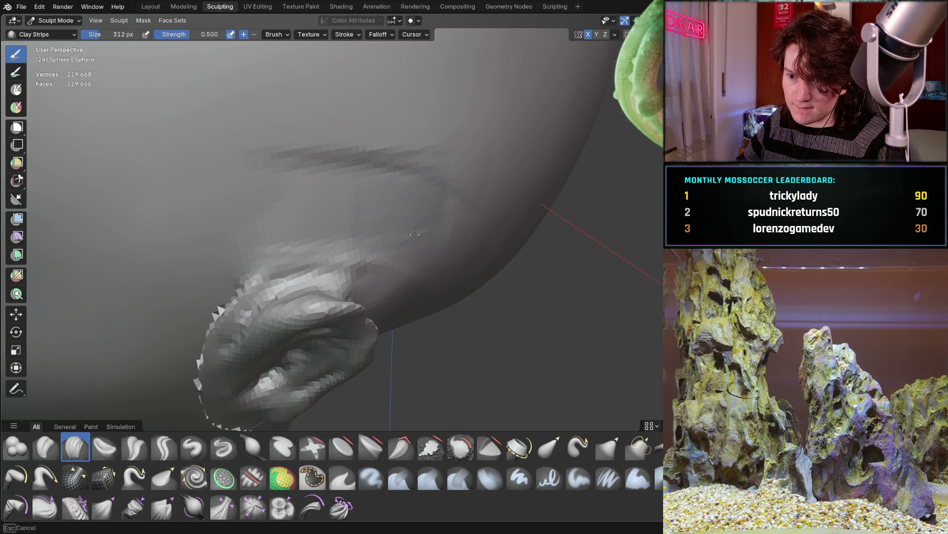
mouse_move(475, 203)
middle_down()
mouse_move(447, 277)
mouse_move(394, 237)
mouse_move(441, 218)
middle_up()
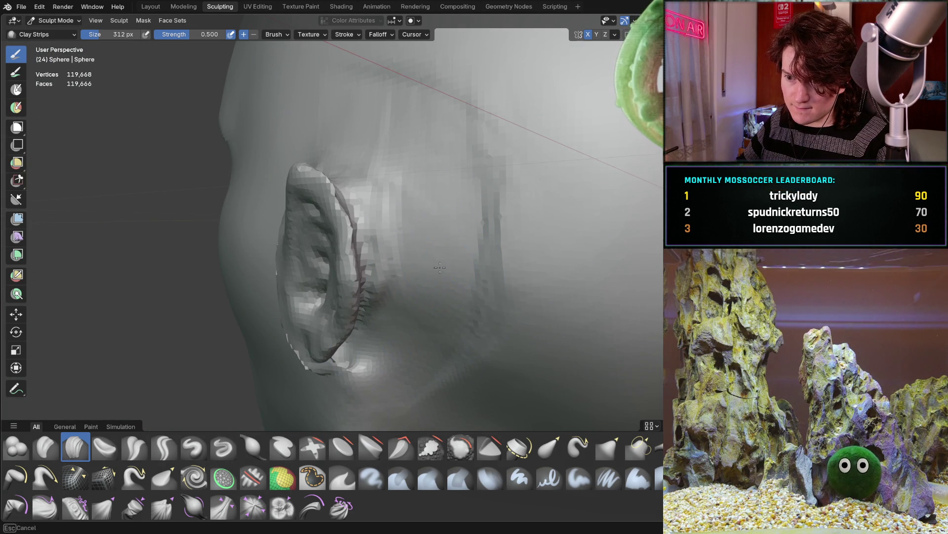
middle_drag(430, 213, 524, 264)
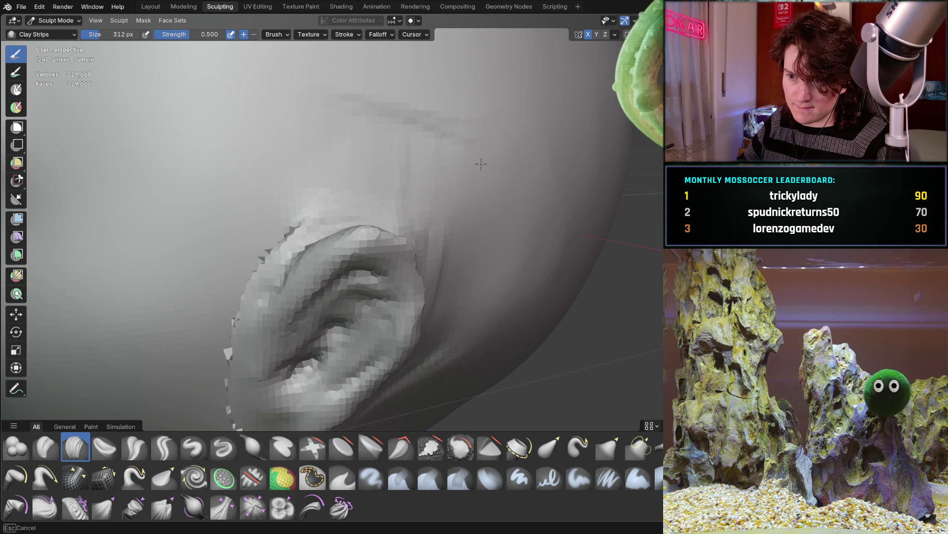
mouse_move(465, 188)
middle_down()
mouse_move(425, 186)
mouse_move(474, 218)
mouse_move(446, 269)
middle_up()
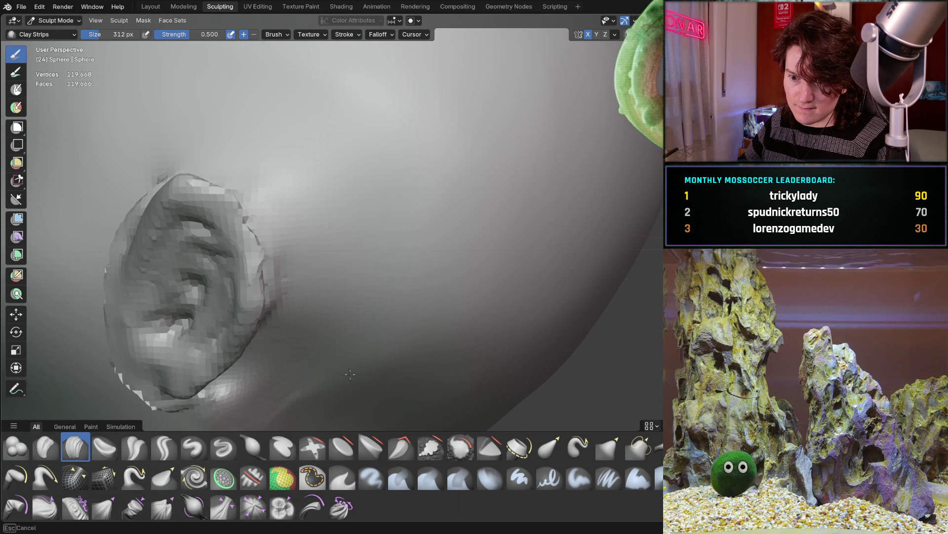
scroll(381, 254, down, 4)
middle_drag(381, 254, 357, 278)
key(ctrl+z)
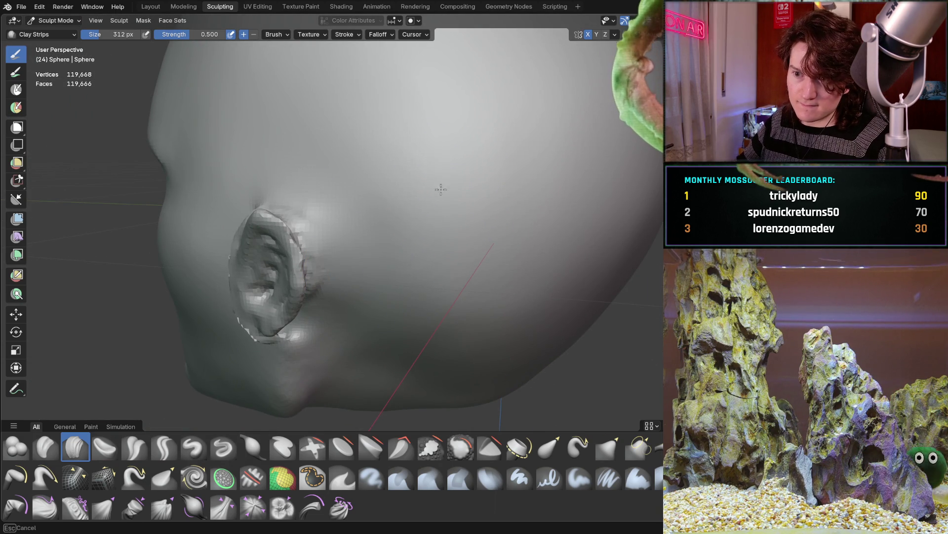
mouse_move(399, 218)
middle_down()
mouse_move(512, 244)
mouse_move(370, 253)
middle_up()
Step: Orbit and zoom around the head to frame the ear from the side
scroll(265, 293, down, 5)
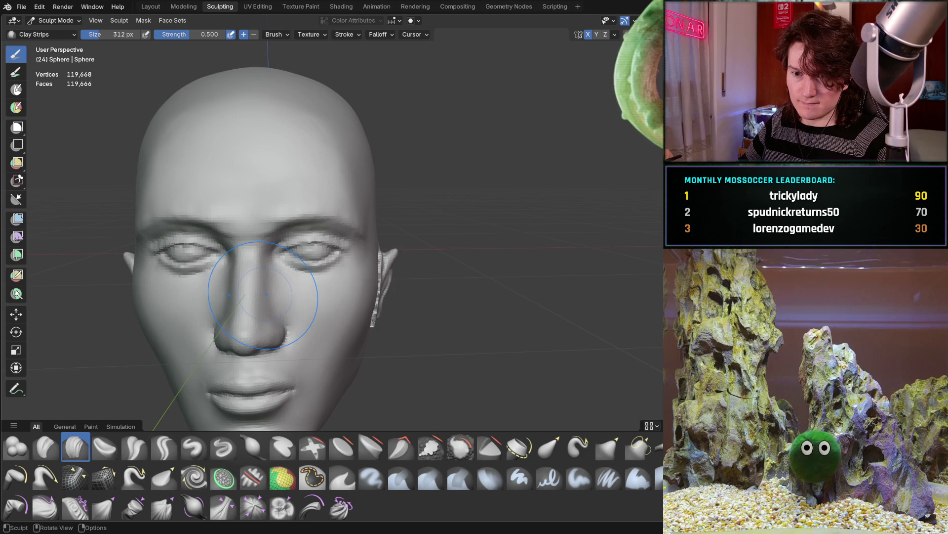
scroll(278, 284, down, 3)
mouse_move(278, 284)
middle_down()
mouse_move(185, 306)
mouse_move(269, 311)
mouse_move(317, 277)
mouse_move(296, 297)
mouse_move(338, 297)
mouse_move(324, 277)
middle_up()
scroll(268, 311, up, 3)
scroll(338, 297, up, 3)
scroll(342, 273, up, 2)
scroll(327, 260, up, 2)
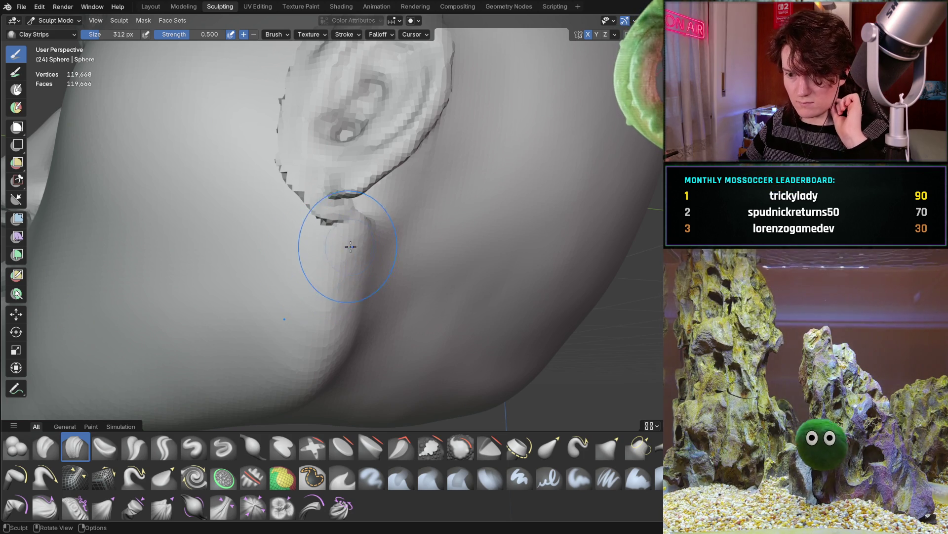
scroll(356, 225, down, 5)
mouse_move(357, 225)
middle_down()
mouse_move(347, 320)
mouse_move(222, 286)
mouse_move(316, 244)
mouse_move(237, 247)
mouse_move(280, 276)
mouse_move(364, 201)
middle_up()
scroll(297, 306, down, 3)
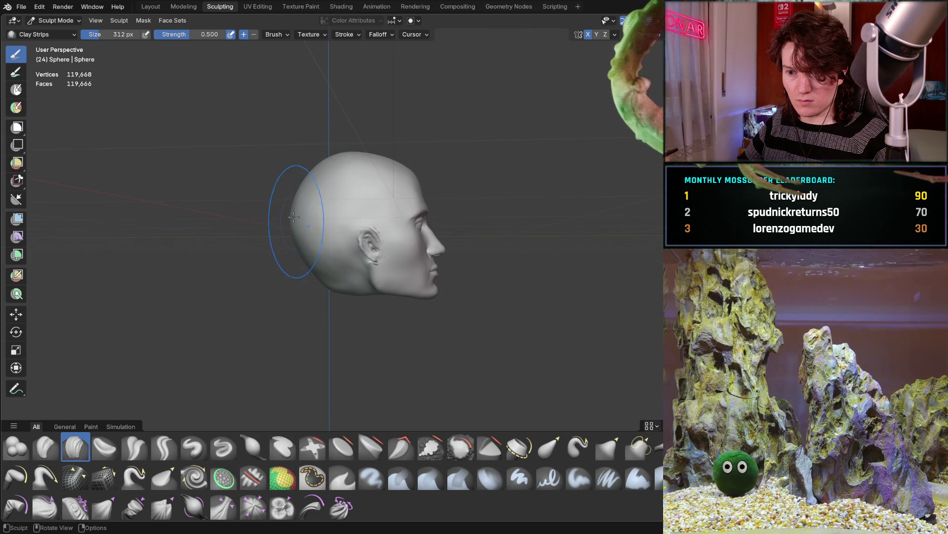
mouse_move(327, 239)
middle_down()
mouse_move(380, 191)
mouse_move(193, 282)
mouse_move(331, 223)
mouse_move(328, 275)
mouse_move(318, 237)
mouse_move(356, 287)
middle_up()
scroll(381, 191, up, 3)
mouse_move(306, 255)
middle_down()
mouse_move(457, 280)
mouse_move(363, 245)
mouse_move(378, 142)
middle_up()
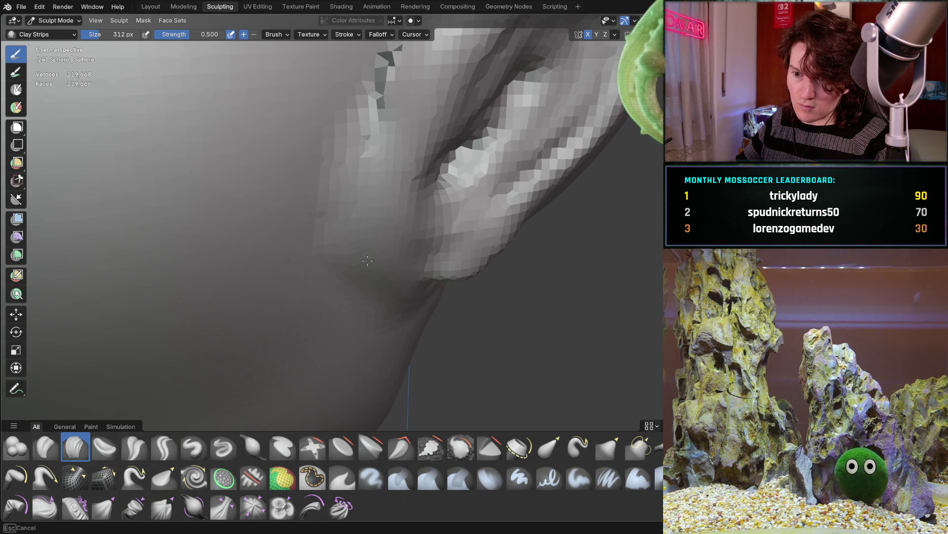
scroll(296, 232, down, 5)
middle_drag(296, 233, 298, 224)
scroll(299, 225, up, 5)
Step: Add a Clay Strips stroke along the ear's edge, then undo it twice
mouse_move(371, 238)
mouse_down()
mouse_move(341, 301)
mouse_move(358, 317)
mouse_up()
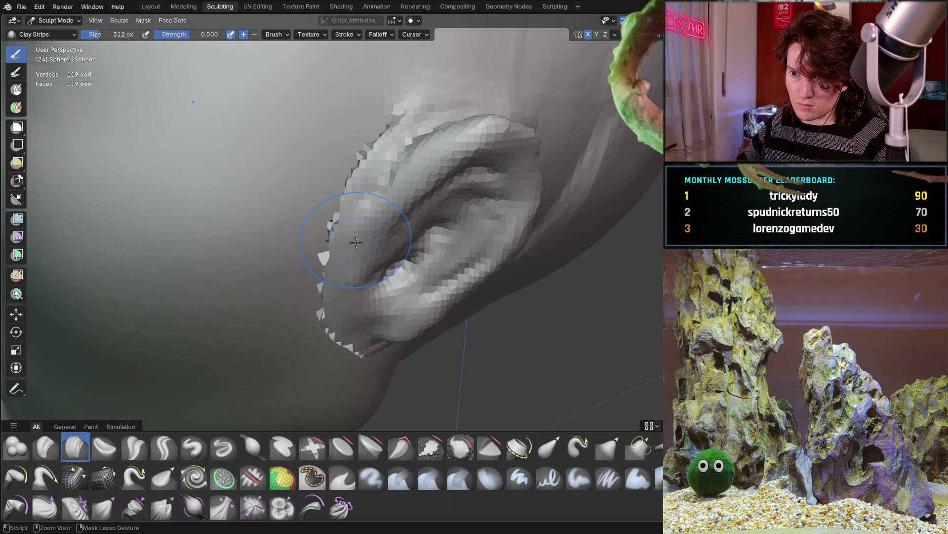
key(ctrl+z)
key(ctrl+z)
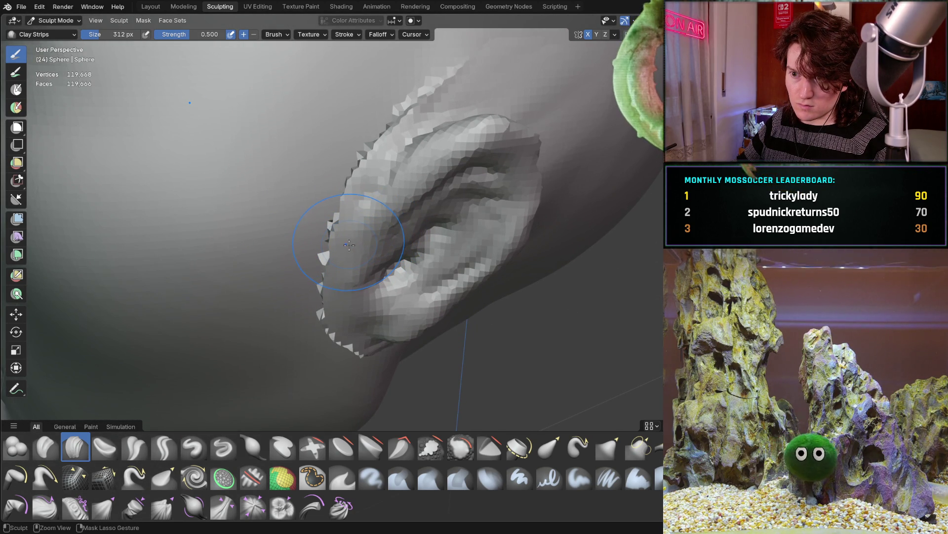
key(ctrl+z)
key(ctrl+z)
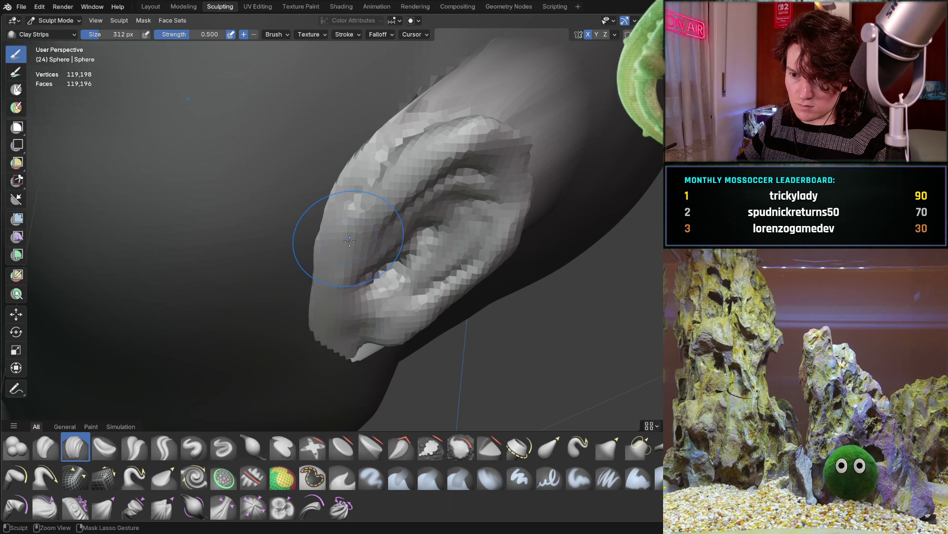
scroll(376, 186, down, 8)
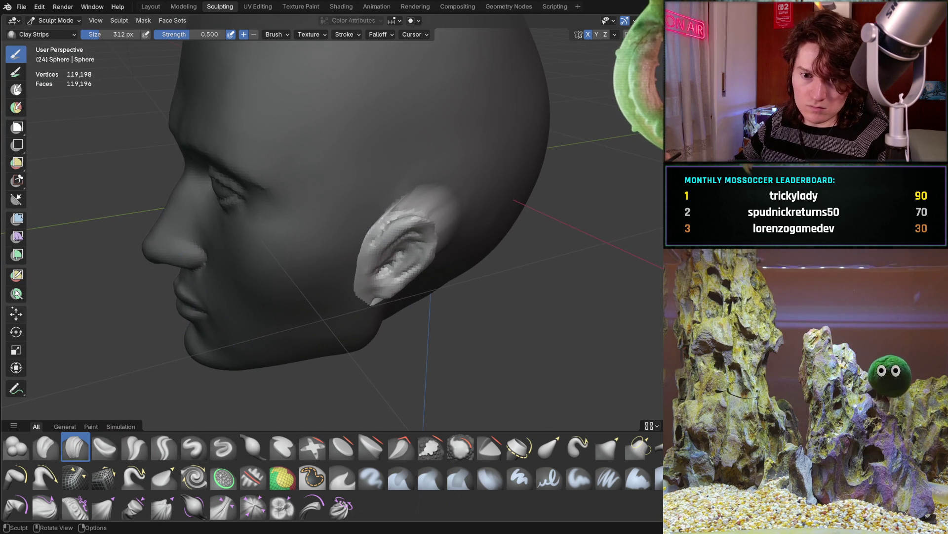
click(16, 313)
Step: Shift the head mesh slightly along the X axis with the Move gizmo
middle_drag(346, 222, 435, 217)
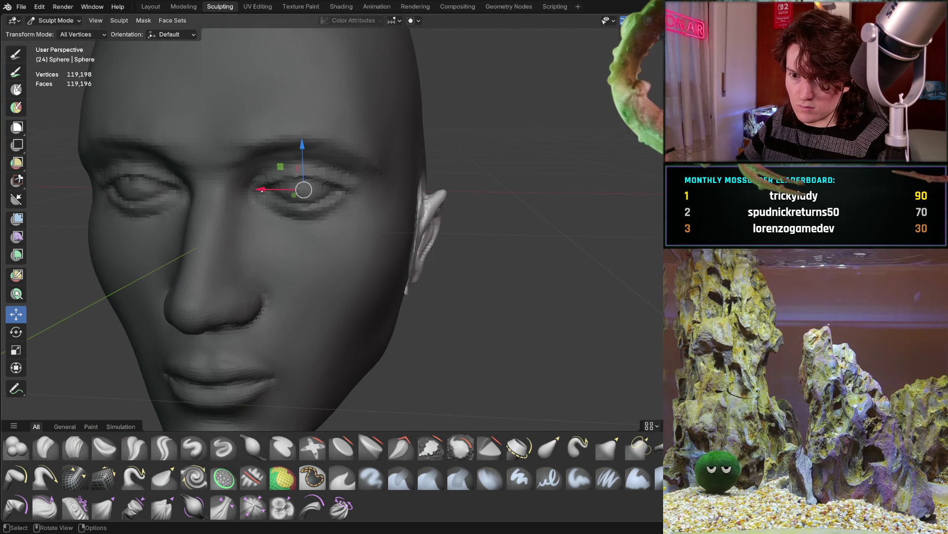
drag(262, 191, 268, 191)
mouse_move(268, 190)
middle_down()
mouse_move(395, 178)
mouse_move(215, 291)
mouse_move(306, 279)
mouse_move(276, 247)
middle_up()
scroll(396, 178, up, 5)
scroll(286, 281, down, 3)
scroll(277, 247, up, 3)
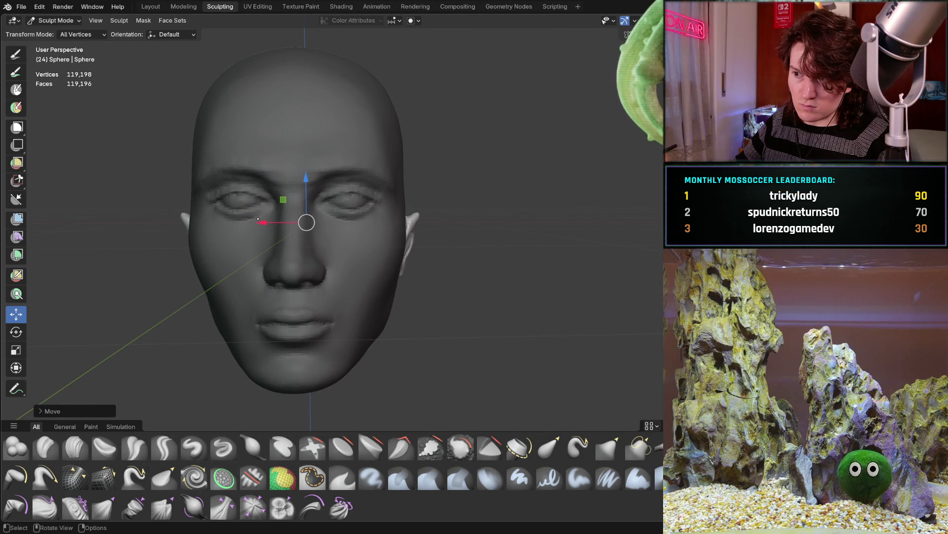
Step: Nudge the mesh along X once more and return to the Clay Strips brush
drag(264, 223, 266, 223)
mouse_move(267, 223)
middle_down()
mouse_move(239, 228)
mouse_move(239, 247)
mouse_move(240, 217)
mouse_move(451, 161)
mouse_move(468, 316)
middle_up()
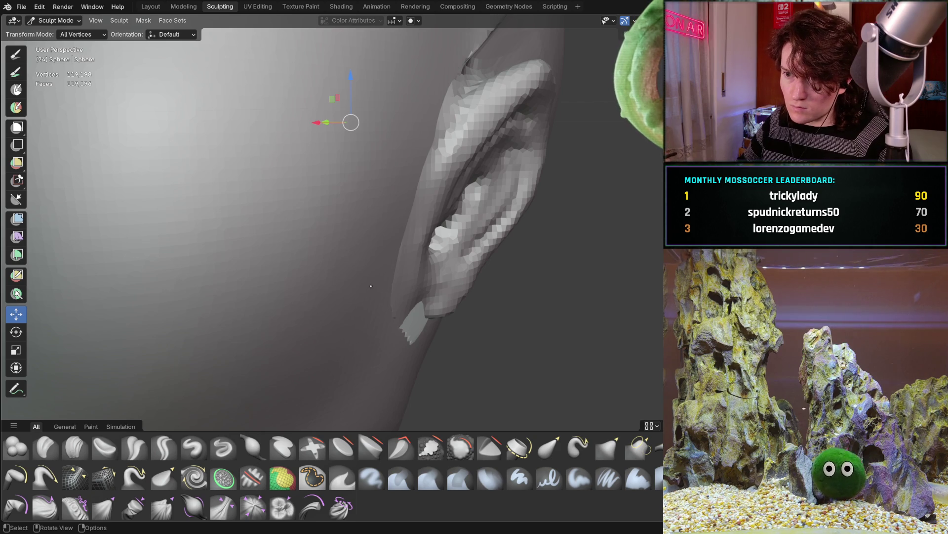
middle_drag(371, 285, 420, 271)
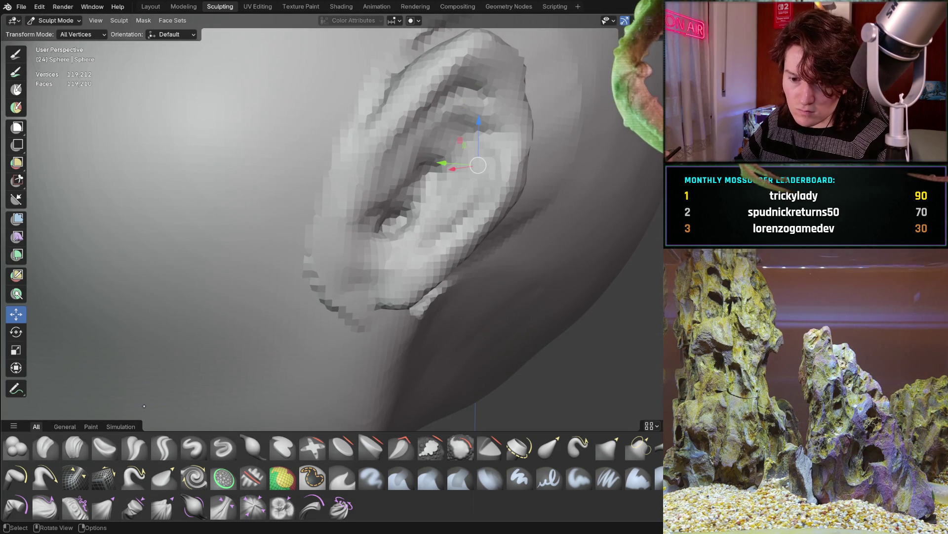
click(76, 445)
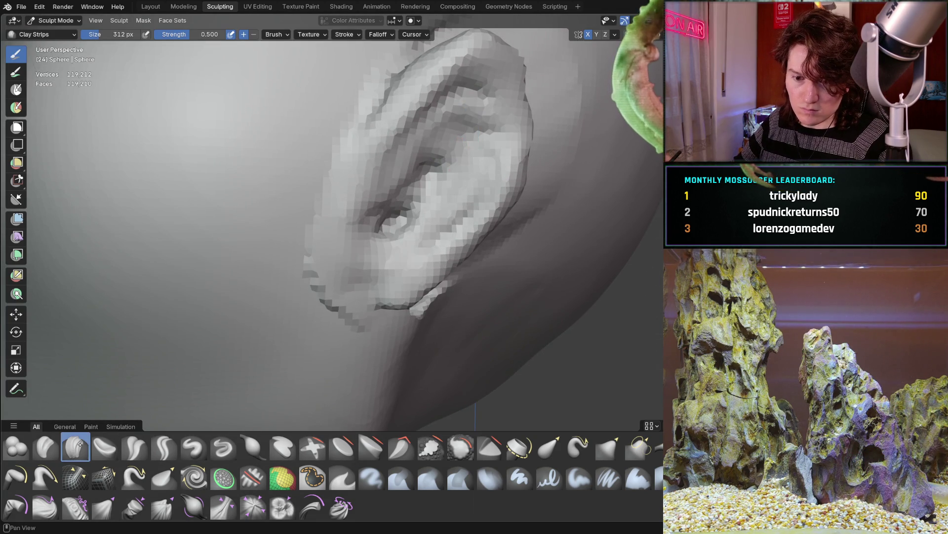
Step: Shrink the brush to 228 px and smooth the jagged mesh below and above the ear
middle_drag(307, 304, 290, 327)
key(bracketleft)
key(bracketleft)
key(bracketleft)
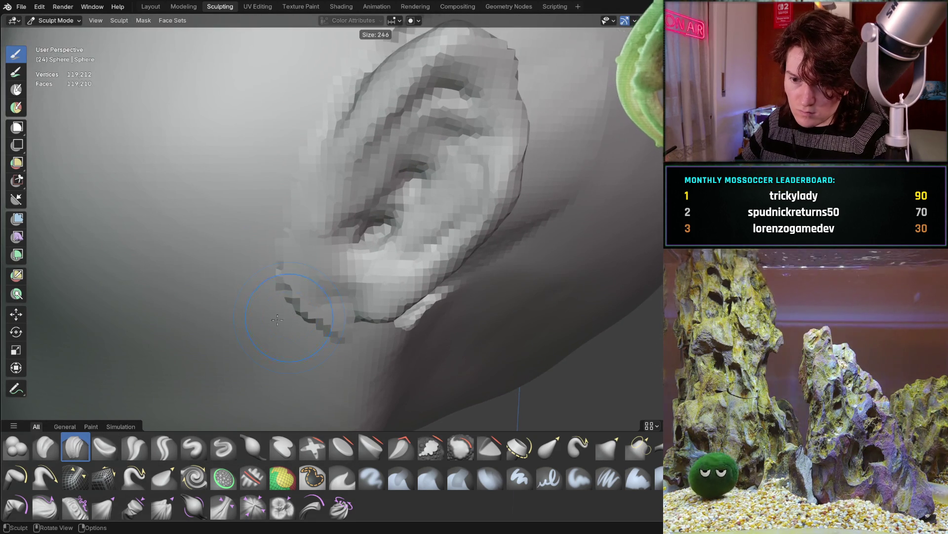
drag(290, 327, 311, 318)
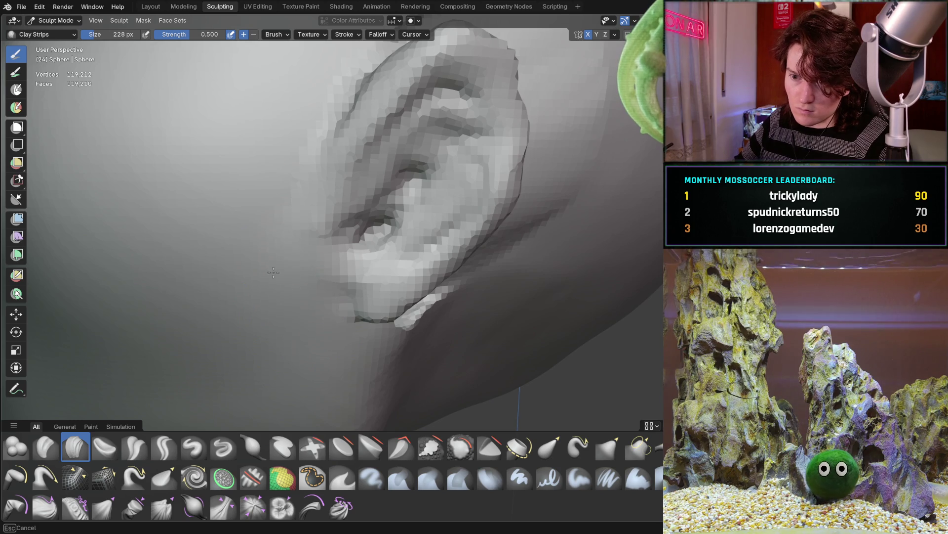
middle_drag(273, 197, 278, 242)
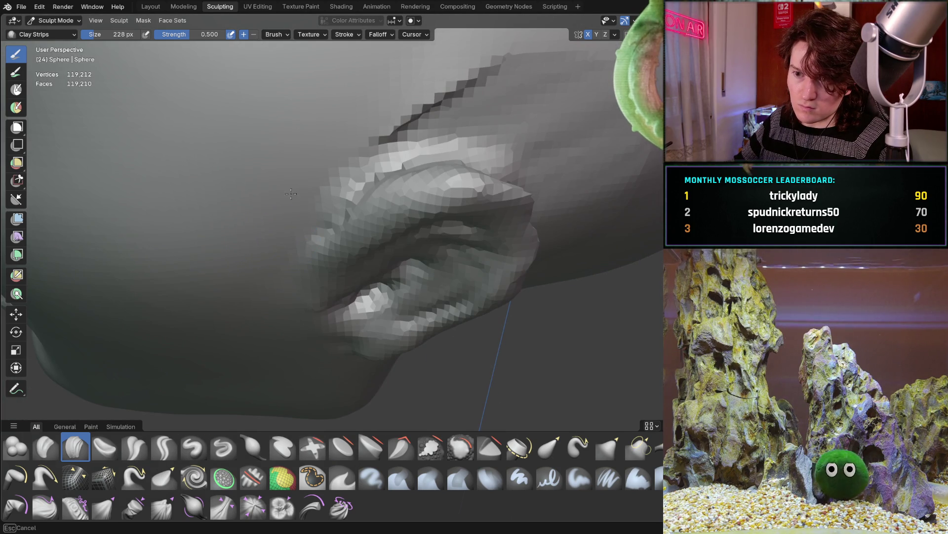
drag(390, 114, 414, 101)
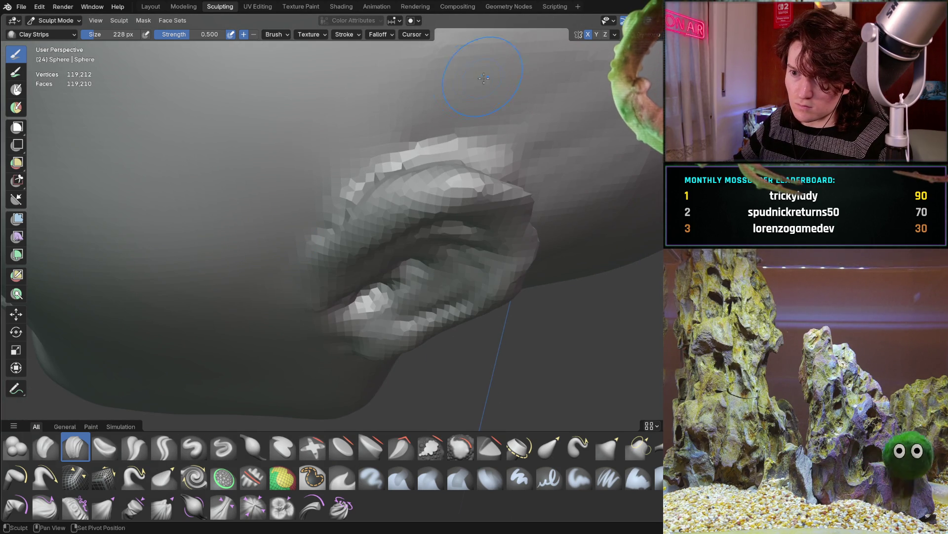
middle_drag(479, 79, 455, 142)
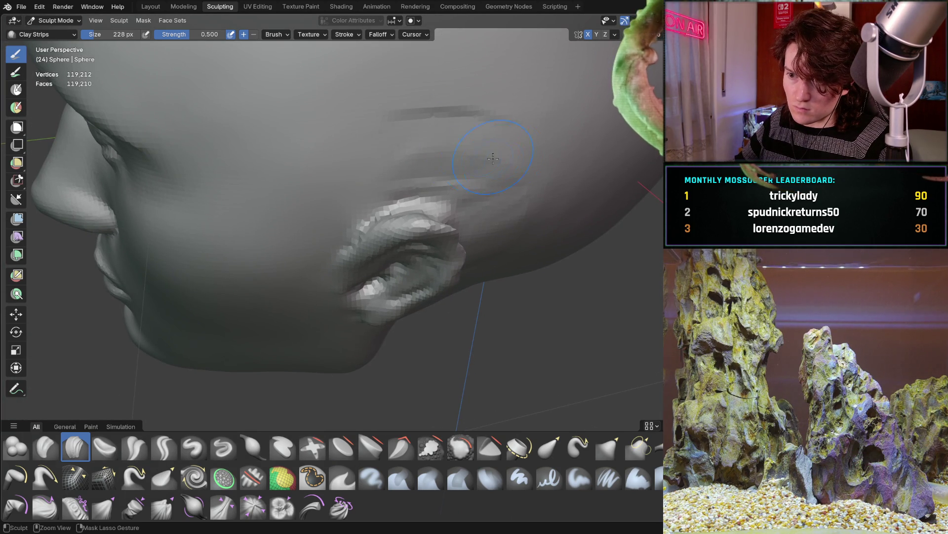
drag(397, 162, 390, 168)
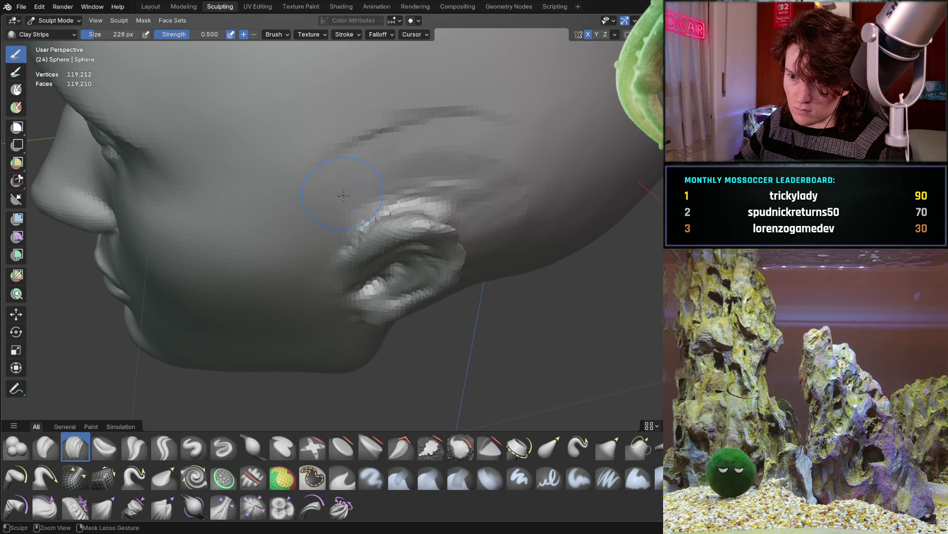
mouse_move(512, 202)
middle_down()
mouse_move(472, 227)
mouse_move(449, 195)
mouse_move(440, 117)
middle_up()
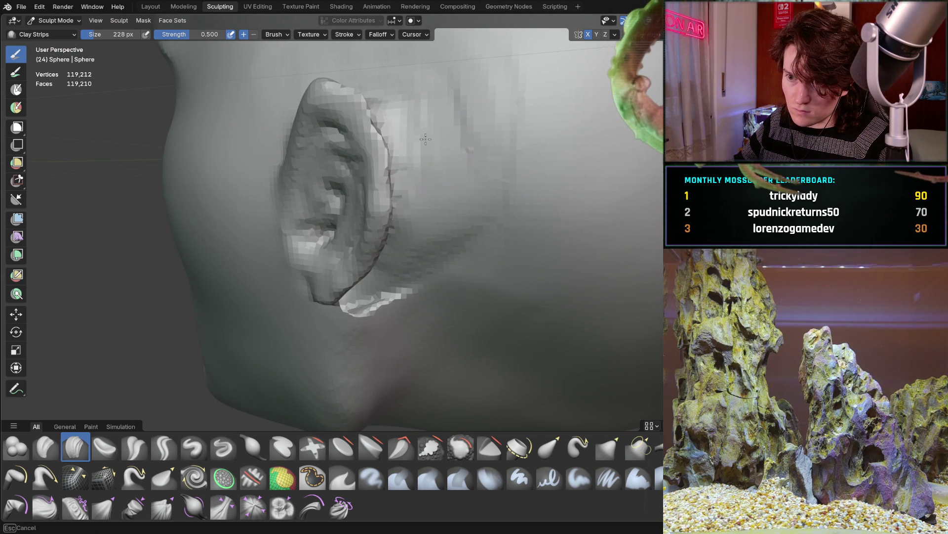
Step: Sculpt up the earlobe bulge and re-sculpt the mesh near the lower ridge
drag(415, 253, 381, 327)
mouse_move(381, 327)
middle_down()
mouse_move(451, 282)
mouse_move(320, 315)
middle_up()
mouse_move(326, 257)
middle_down()
mouse_move(335, 229)
mouse_move(280, 303)
middle_up()
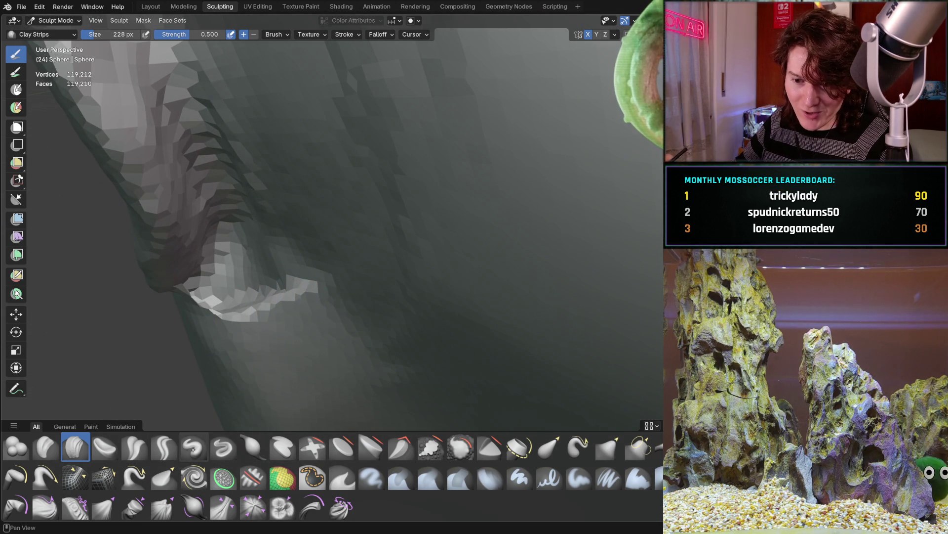
mouse_move(228, 272)
mouse_down()
mouse_move(212, 291)
mouse_move(234, 260)
mouse_up()
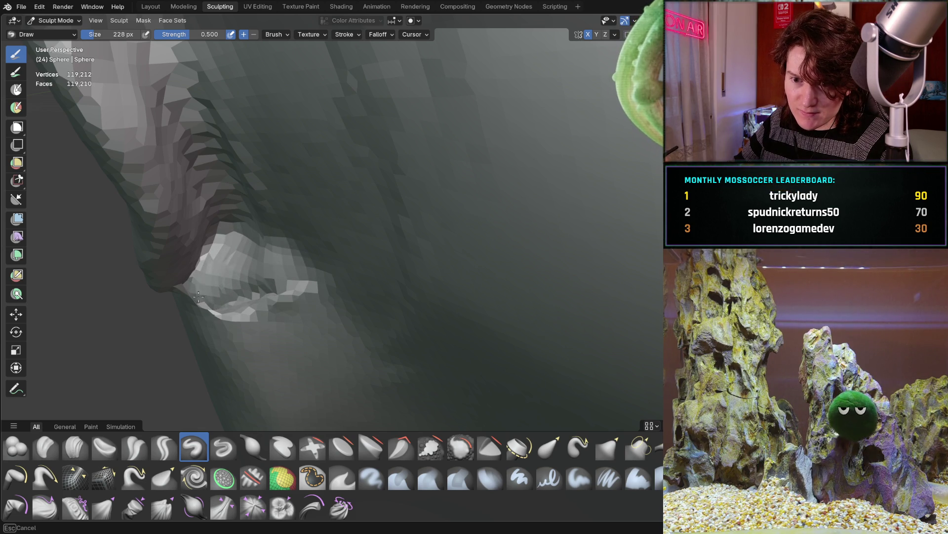
middle_drag(253, 265, 290, 301)
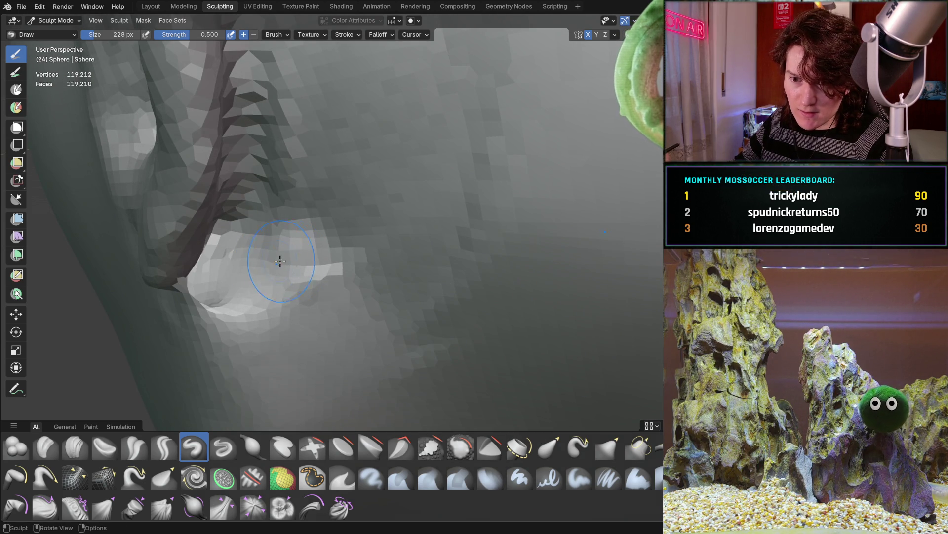
drag(299, 267, 296, 269)
middle_drag(296, 269, 216, 282)
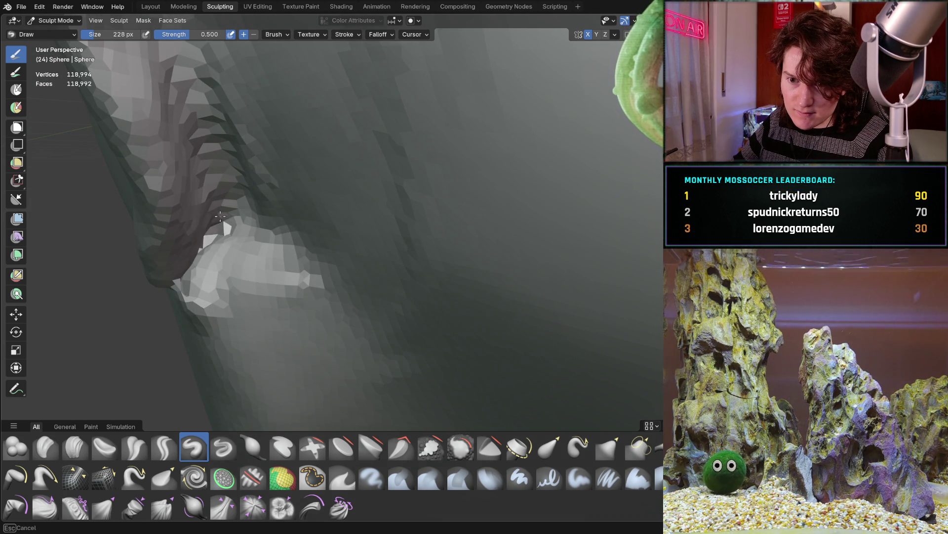
middle_drag(201, 286, 241, 253)
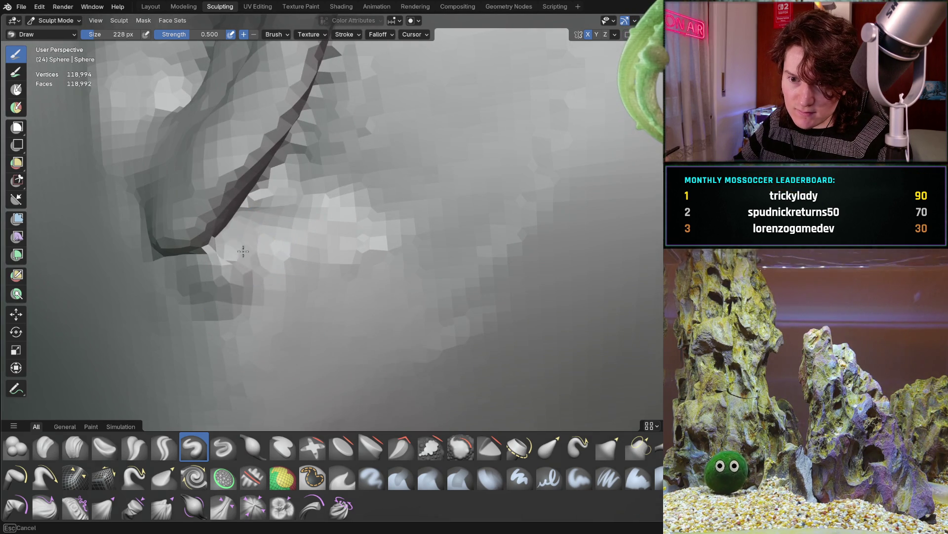
drag(300, 248, 244, 275)
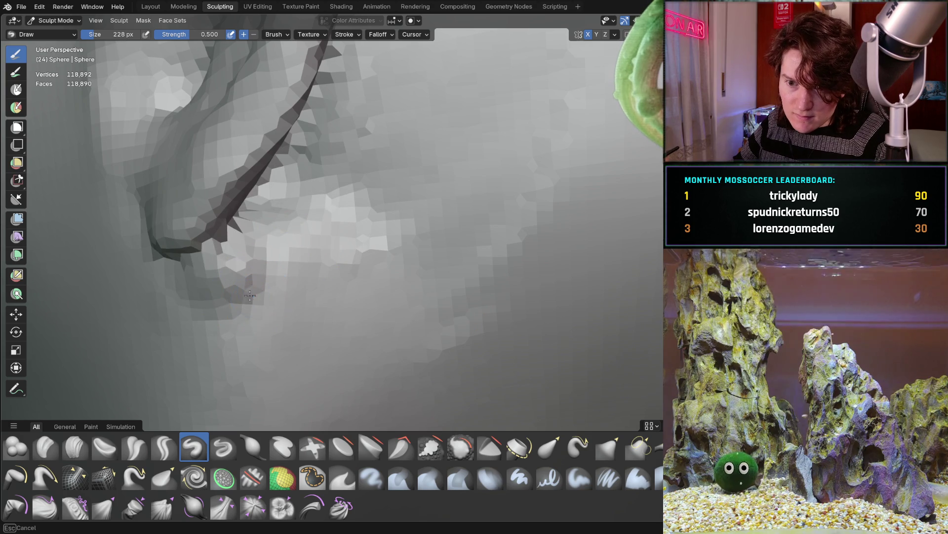
Step: Switch back to Clay Strips and orbit around the ear ridge and earlobe
click(75, 446)
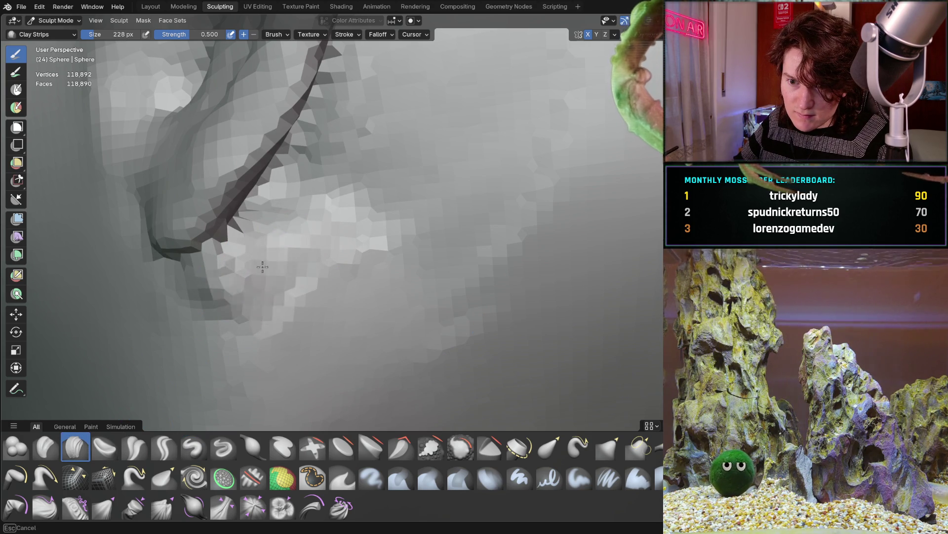
middle_drag(243, 259, 256, 241)
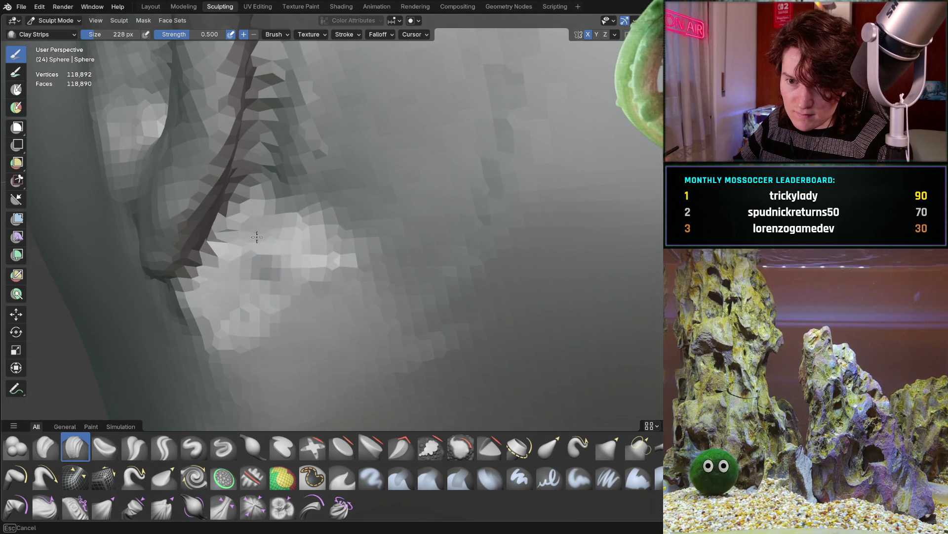
middle_drag(268, 204, 260, 242)
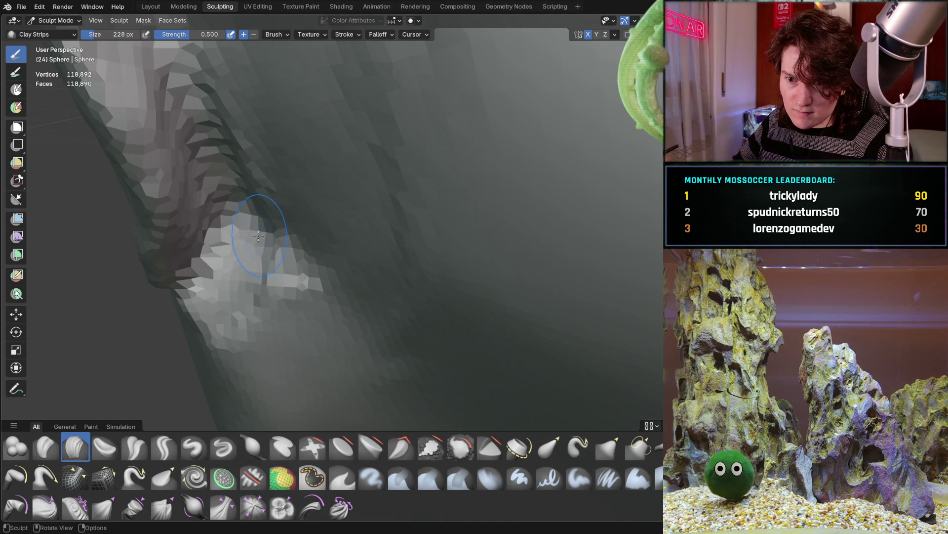
middle_drag(247, 207, 264, 247)
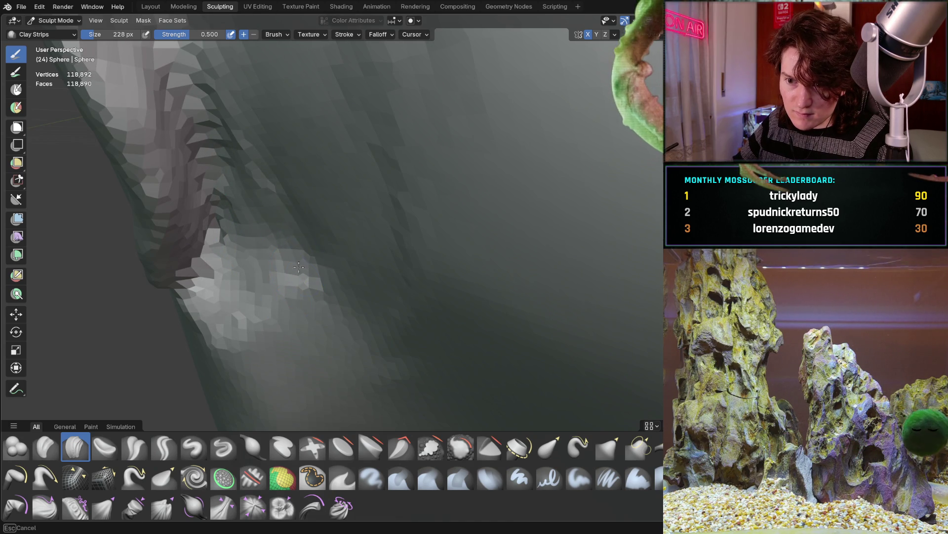
mouse_move(284, 250)
middle_down()
mouse_move(248, 278)
mouse_move(459, 263)
mouse_move(435, 227)
middle_up()
scroll(248, 278, down, 3)
Step: With the Grab brush, tug the jaw surface beneath the ear into shape twice
key(g)
scroll(277, 297, down, 3)
scroll(417, 197, up, 5)
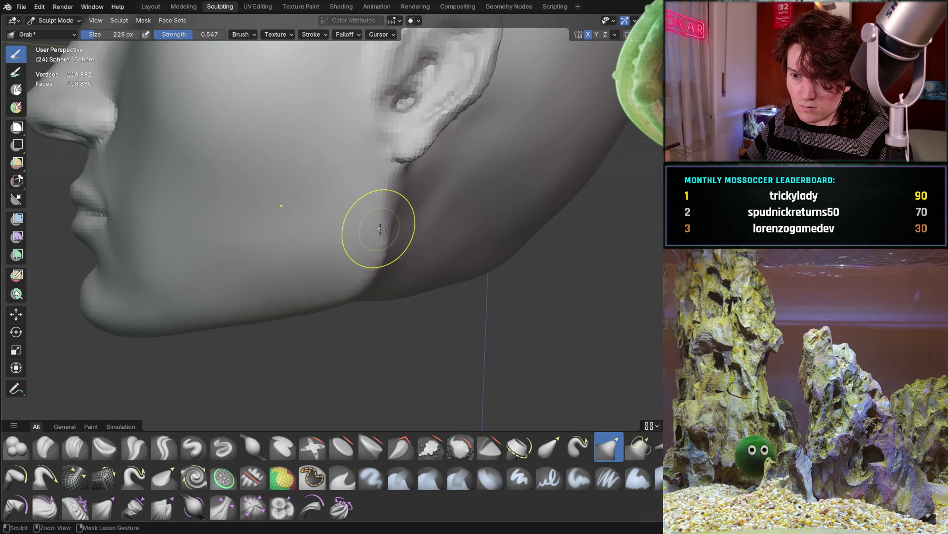
scroll(380, 228, up, 2)
middle_drag(387, 187, 328, 237)
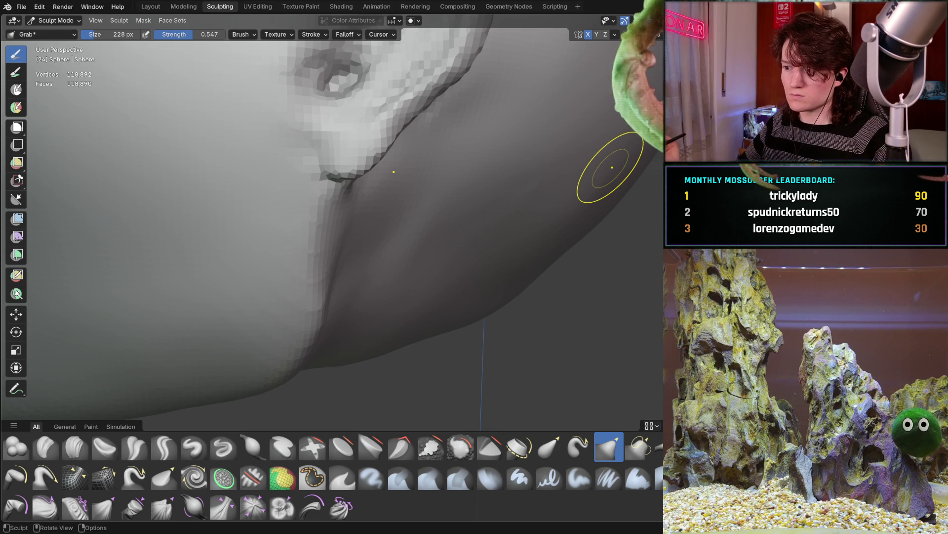
middle_drag(318, 269, 321, 215)
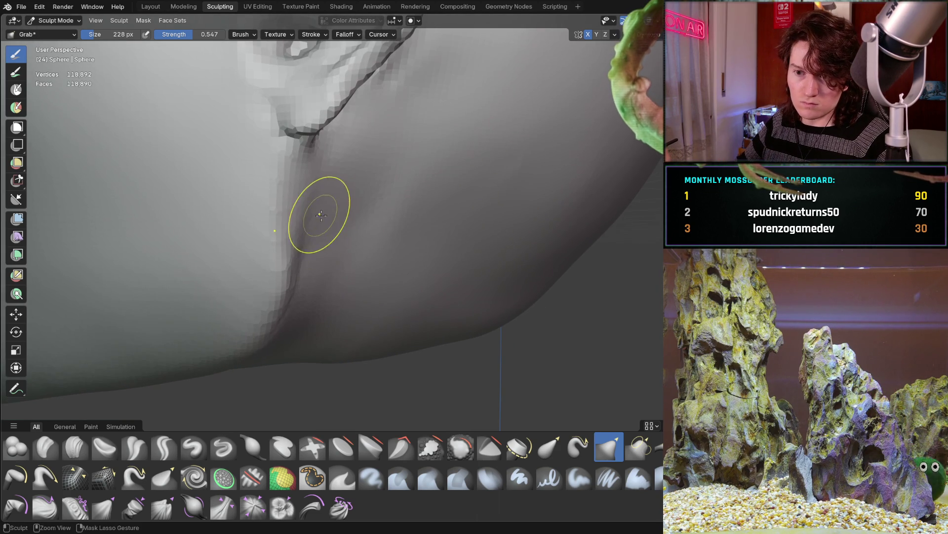
middle_drag(304, 176, 305, 176)
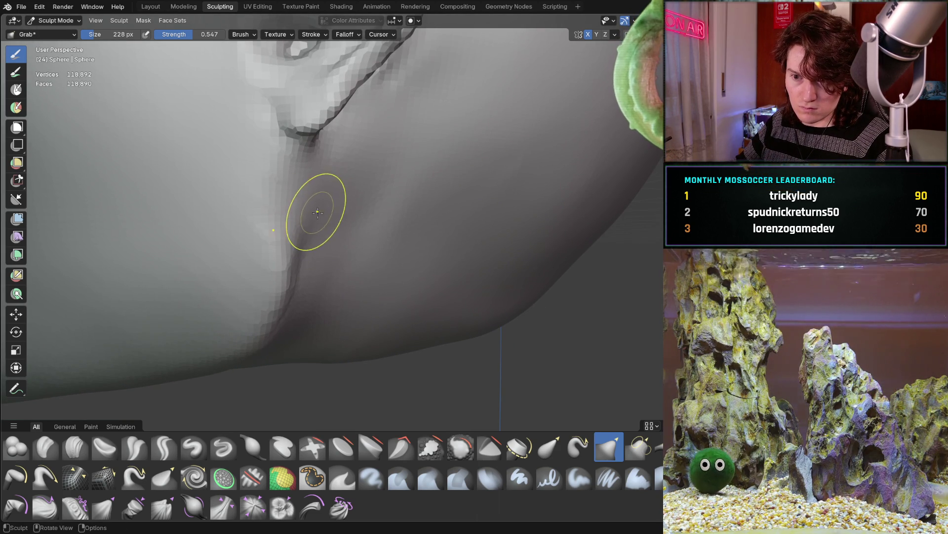
shift+middle_drag(245, 339, 246, 339)
Step: Return to Clay Strips and carve a groove along the jaw below the ear
key(c)
drag(319, 217, 291, 350)
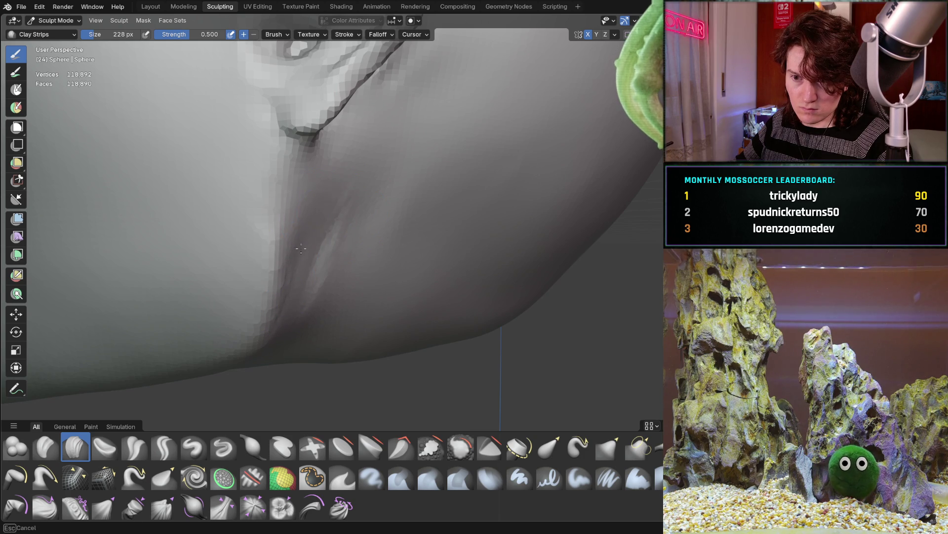
middle_drag(277, 381, 320, 193)
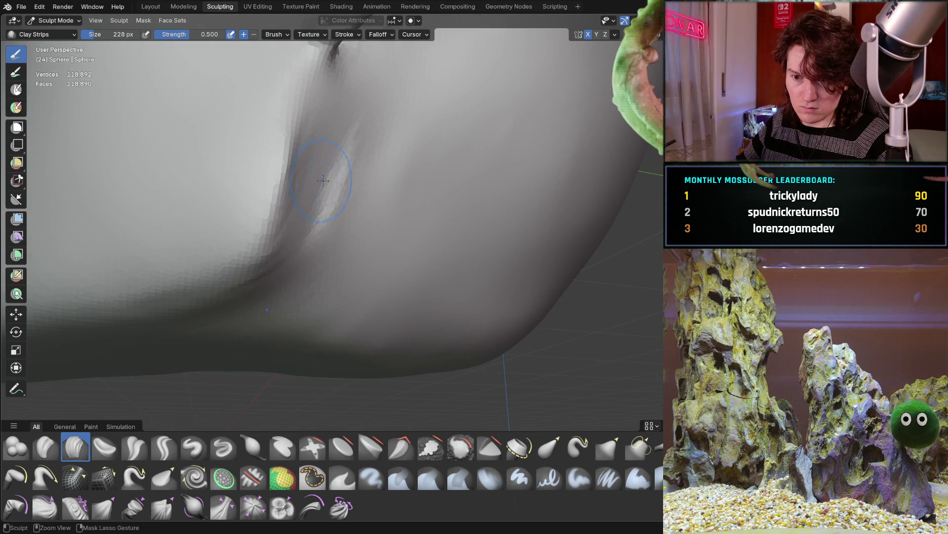
mouse_move(258, 322)
middle_down()
mouse_move(419, 201)
mouse_move(374, 215)
mouse_move(334, 259)
mouse_move(409, 188)
middle_up()
middle_drag(357, 262, 321, 165)
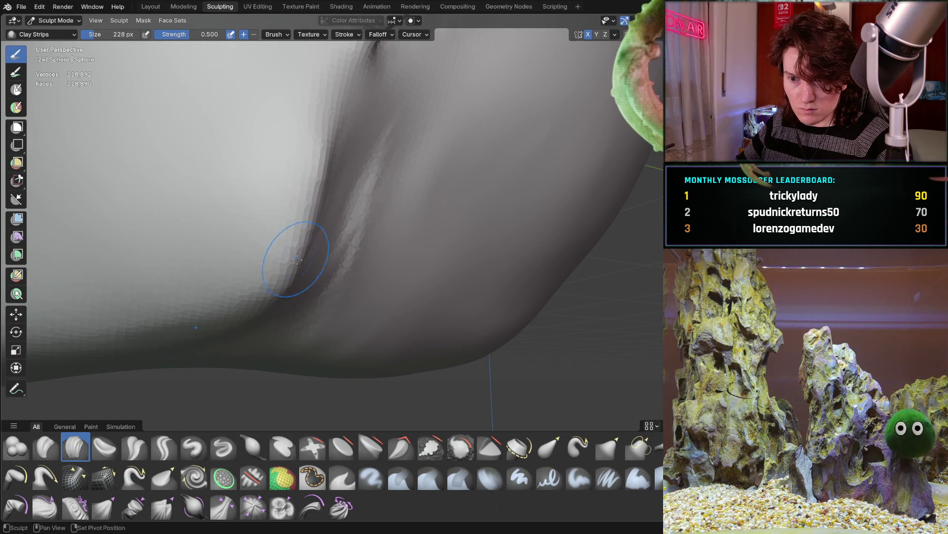
mouse_move(288, 274)
middle_down()
mouse_move(286, 254)
mouse_move(248, 285)
middle_up()
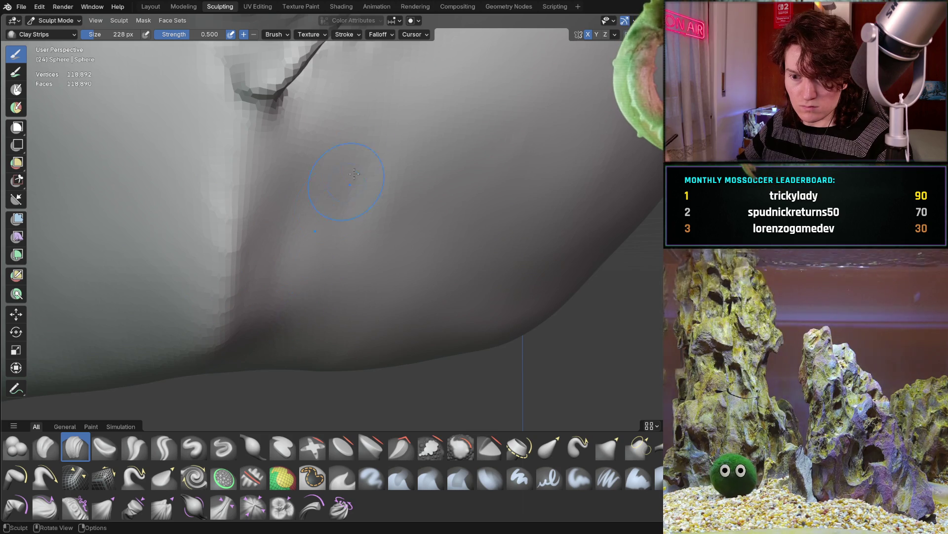
Step: Paint diagonal clay strokes across the cheek and extend them over the lower jaw
scroll(342, 191, down, 8)
mouse_move(306, 212)
middle_down()
mouse_move(392, 212)
mouse_move(365, 218)
mouse_move(390, 223)
mouse_move(378, 228)
middle_up()
scroll(378, 227, down, 2)
mouse_move(345, 258)
middle_down()
mouse_move(357, 273)
mouse_move(336, 227)
mouse_move(330, 244)
mouse_move(370, 291)
middle_up()
scroll(371, 292, up, 6)
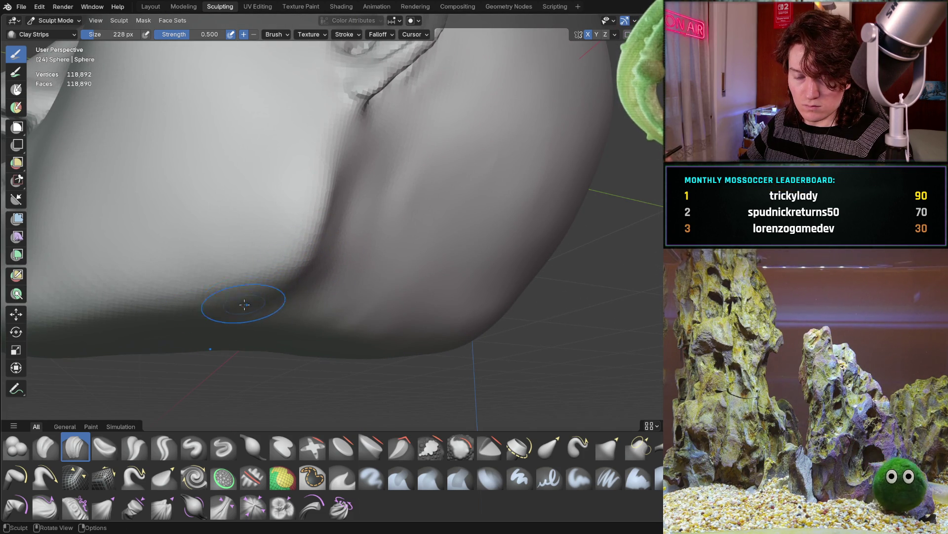
scroll(272, 315, down, 3)
mouse_move(243, 271)
ctrl+mouse_down()
mouse_move(194, 280)
mouse_move(99, 267)
mouse_move(222, 257)
mouse_move(306, 370)
mouse_move(136, 318)
mouse_move(277, 355)
mouse_move(395, 331)
ctrl+mouse_up()
middle_drag(395, 331, 348, 324)
ctrl+drag(348, 324, 344, 289)
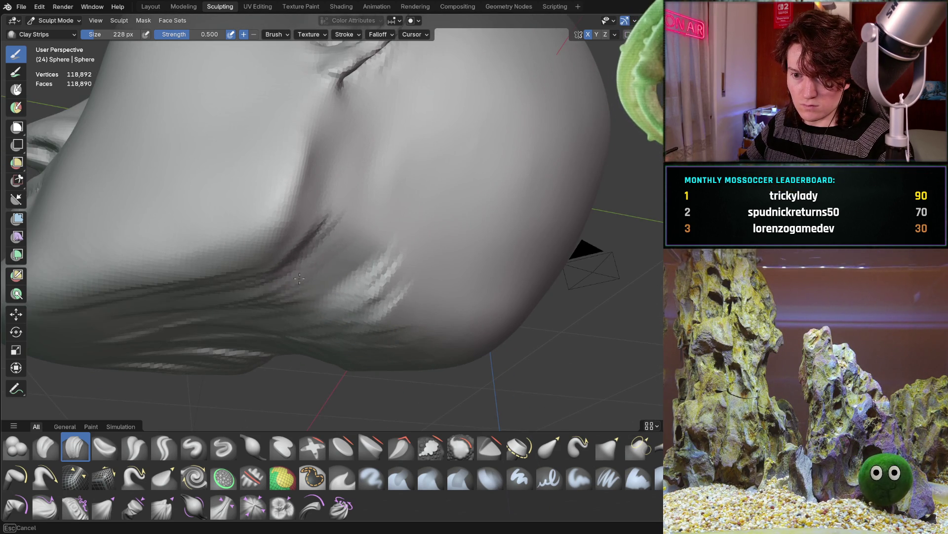
middle_drag(341, 231, 290, 284)
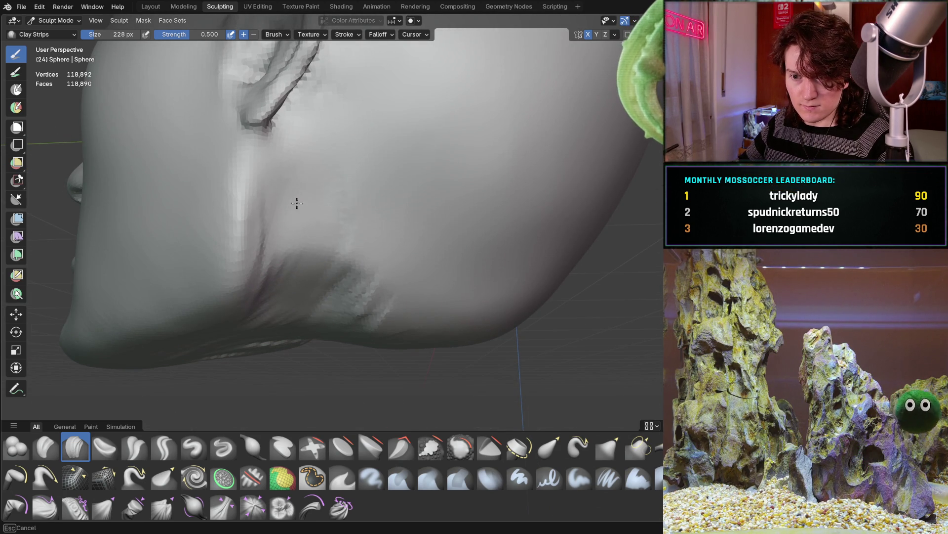
mouse_move(327, 227)
middle_down()
mouse_move(316, 247)
mouse_move(201, 165)
mouse_move(199, 185)
middle_up()
middle_drag(191, 317, 214, 234)
mouse_move(85, 328)
middle_down()
mouse_move(332, 242)
mouse_move(285, 243)
middle_up()
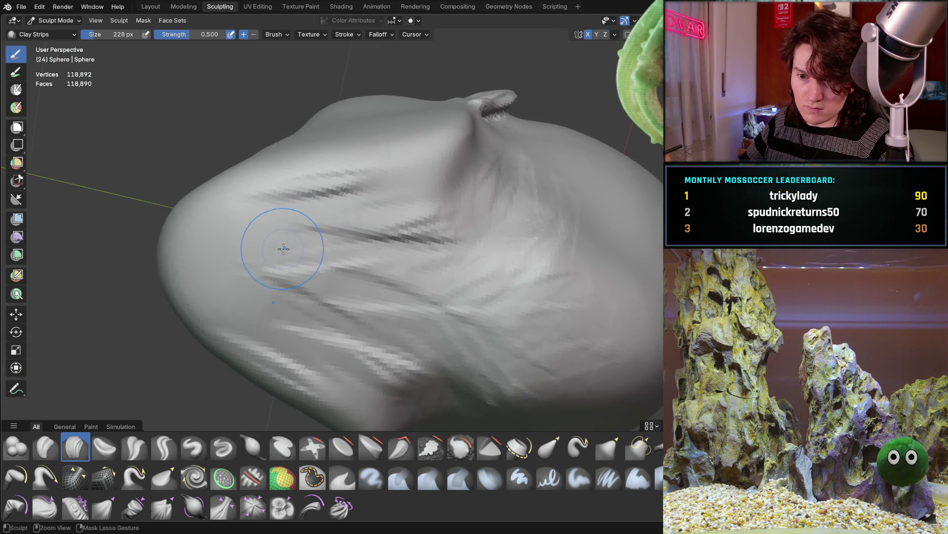
Step: Add clay streaks to the jaw, then smooth the upper jaw, mid-jaw and cheek surfaces
scroll(285, 235, up, 2)
mouse_move(199, 255)
mouse_down()
mouse_move(237, 277)
mouse_move(188, 297)
mouse_move(260, 269)
mouse_up()
mouse_move(349, 195)
shift+mouse_down()
mouse_move(296, 168)
mouse_move(307, 178)
mouse_move(209, 191)
mouse_move(325, 239)
mouse_move(523, 219)
mouse_move(407, 259)
shift+mouse_up()
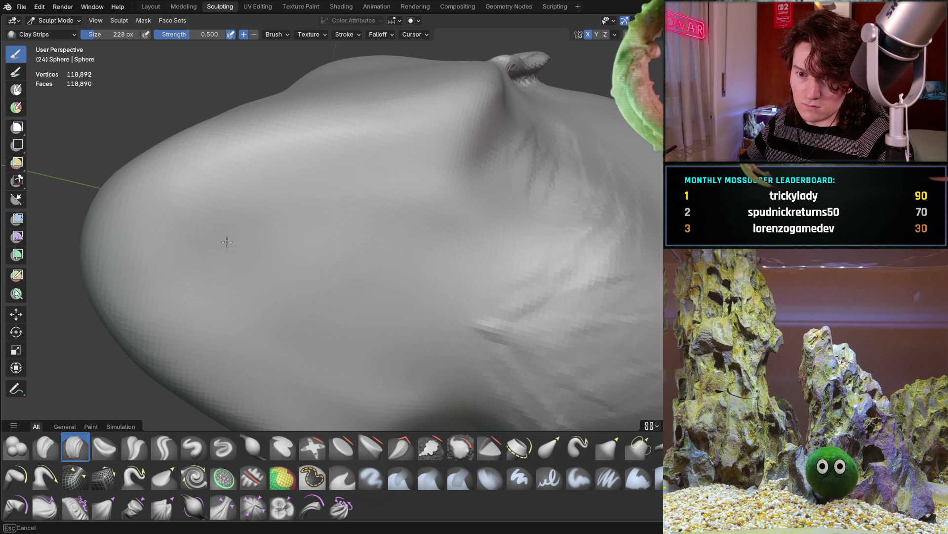
mouse_move(465, 308)
middle_down()
mouse_move(444, 237)
mouse_move(381, 220)
mouse_move(388, 228)
middle_up()
mouse_move(433, 184)
shift+mouse_down()
mouse_move(460, 276)
mouse_move(434, 356)
mouse_move(490, 282)
mouse_move(440, 259)
shift+mouse_up()
mouse_move(440, 258)
middle_down()
mouse_move(455, 218)
mouse_move(414, 218)
middle_up()
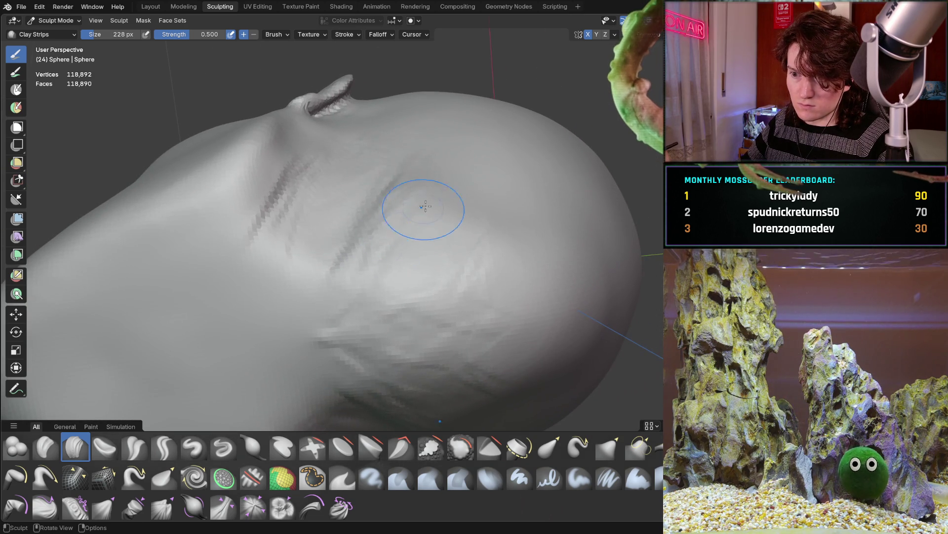
middle_drag(502, 216, 478, 191)
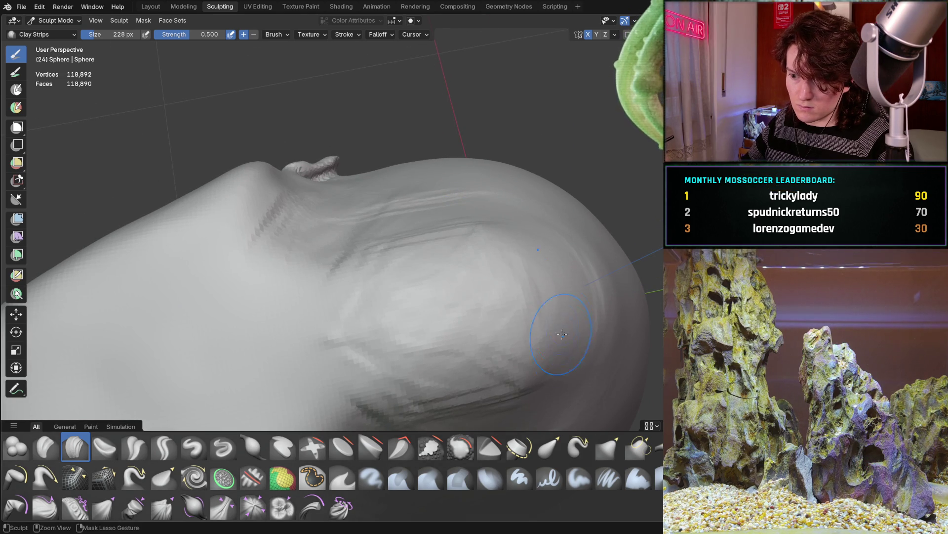
mouse_move(485, 282)
shift+mouse_down()
mouse_move(403, 350)
mouse_move(445, 316)
mouse_move(476, 251)
shift+mouse_up()
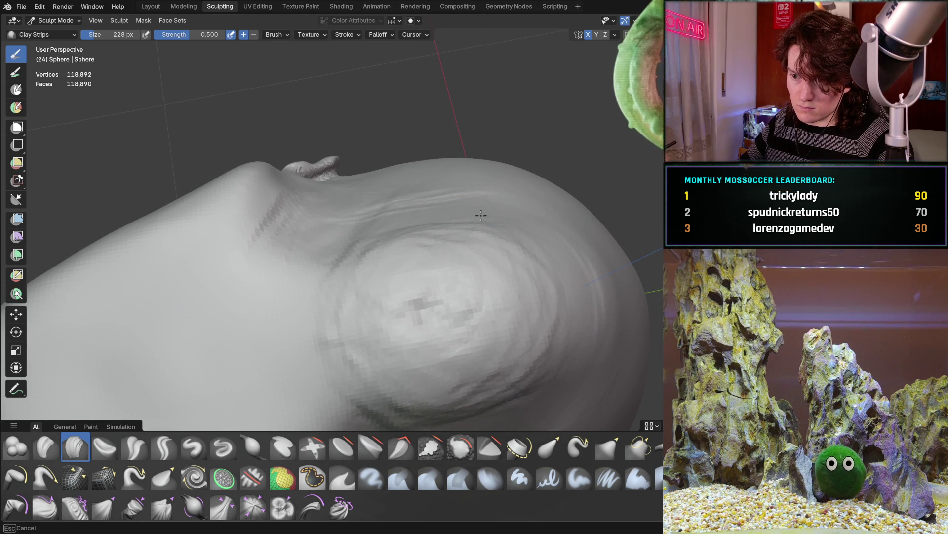
middle_drag(412, 282, 455, 211)
middle_drag(402, 155, 340, 138)
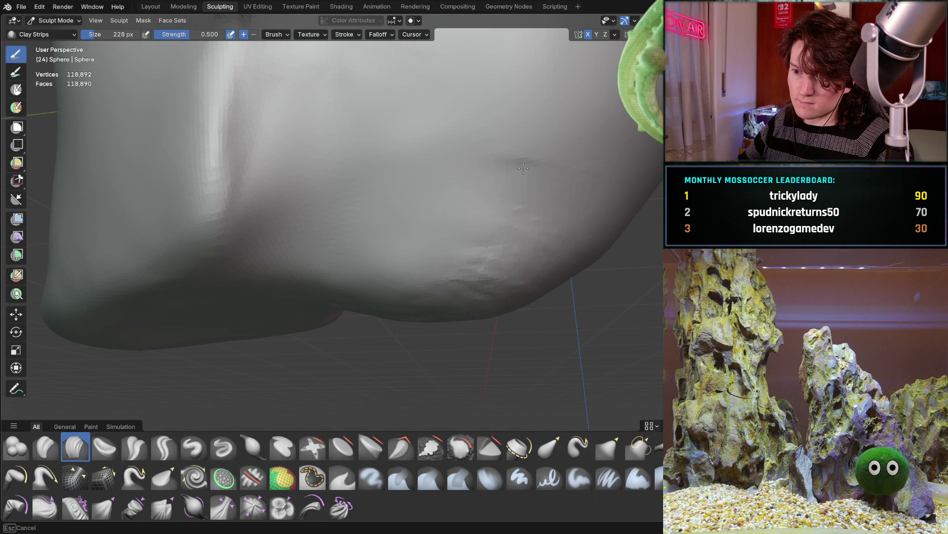
scroll(487, 201, down, 5)
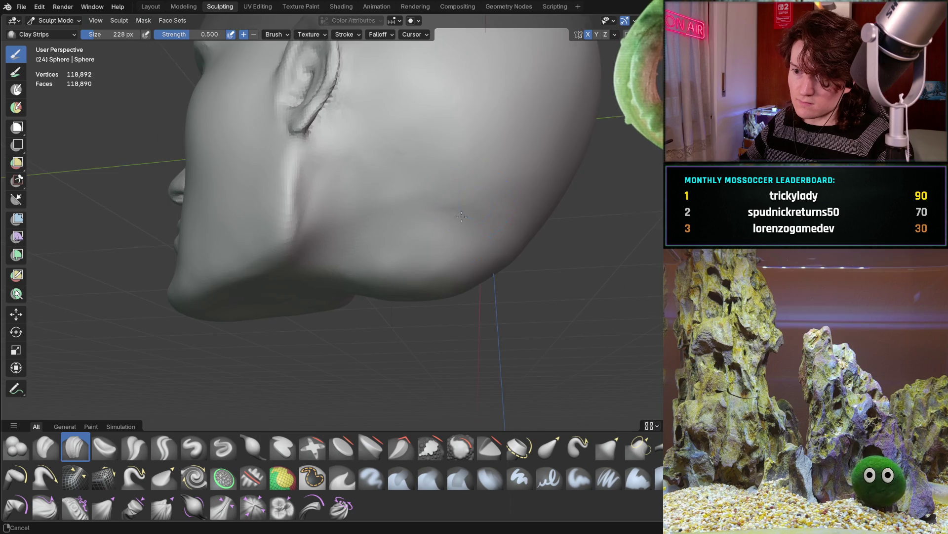
middle_drag(466, 201, 433, 287)
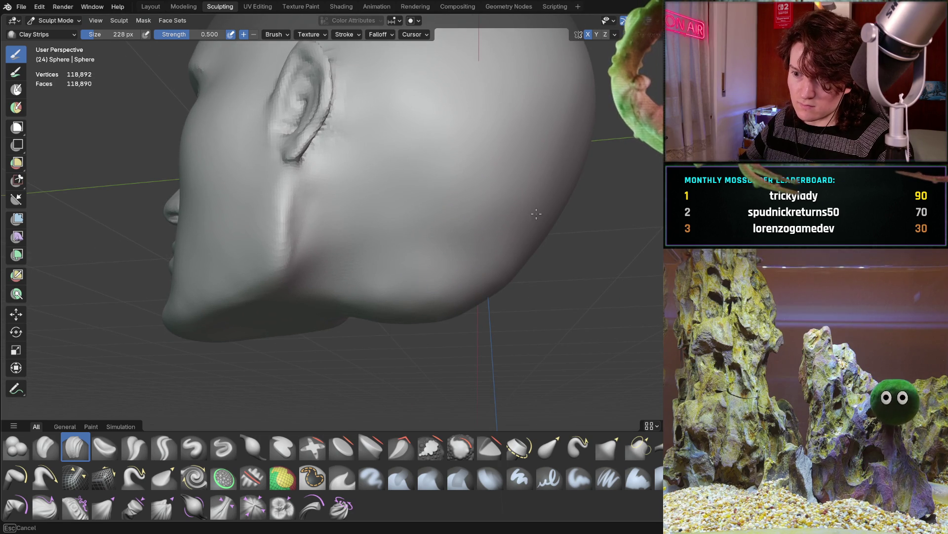
middle_drag(476, 317, 425, 282)
scroll(316, 116, up, 5)
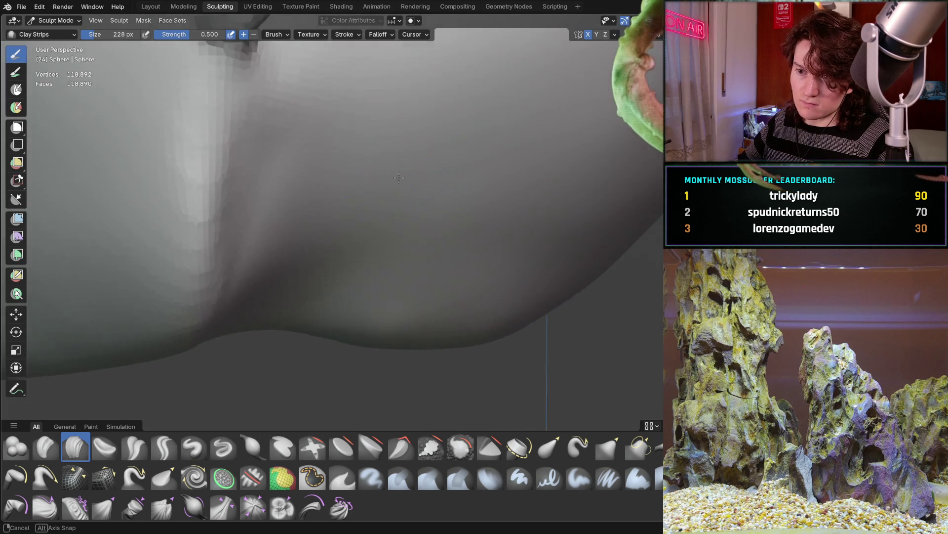
middle_drag(316, 116, 328, 318)
scroll(285, 269, up, 2)
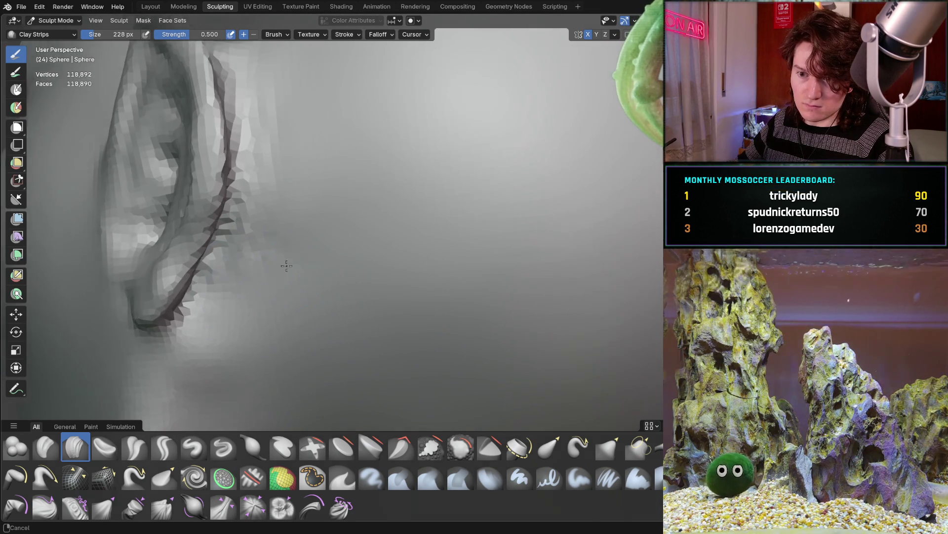
mouse_move(294, 257)
middle_down()
mouse_move(248, 275)
mouse_move(294, 269)
mouse_move(293, 231)
middle_up()
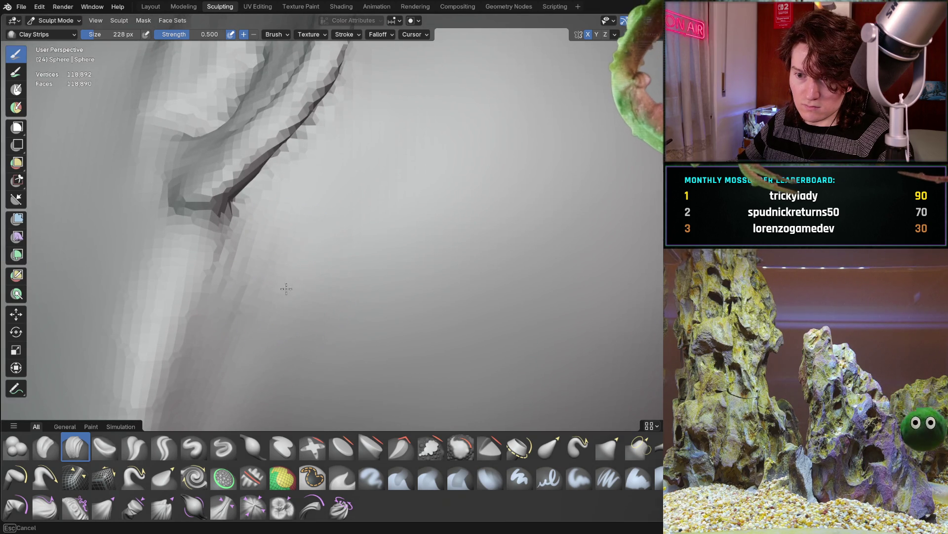
scroll(326, 192, down, 6)
middle_drag(328, 248, 392, 243)
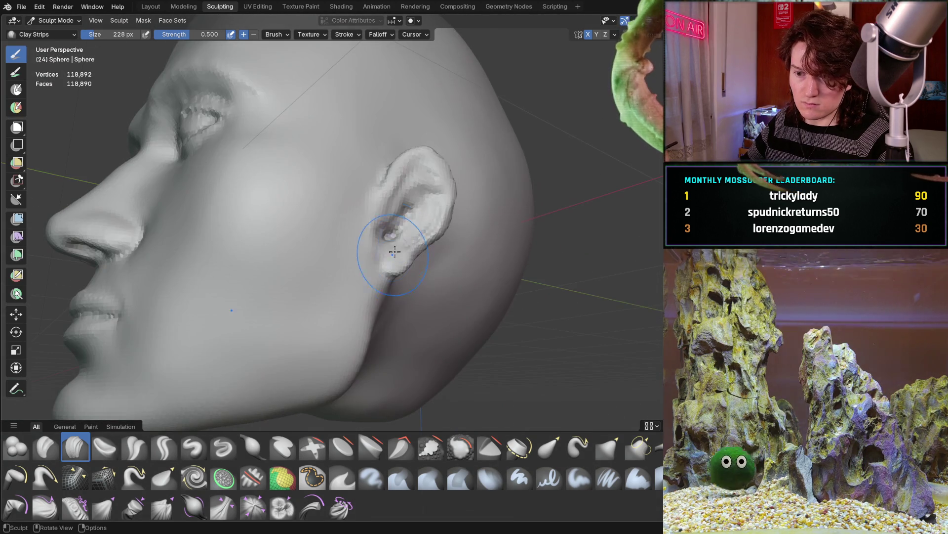
middle_drag(277, 302, 242, 302)
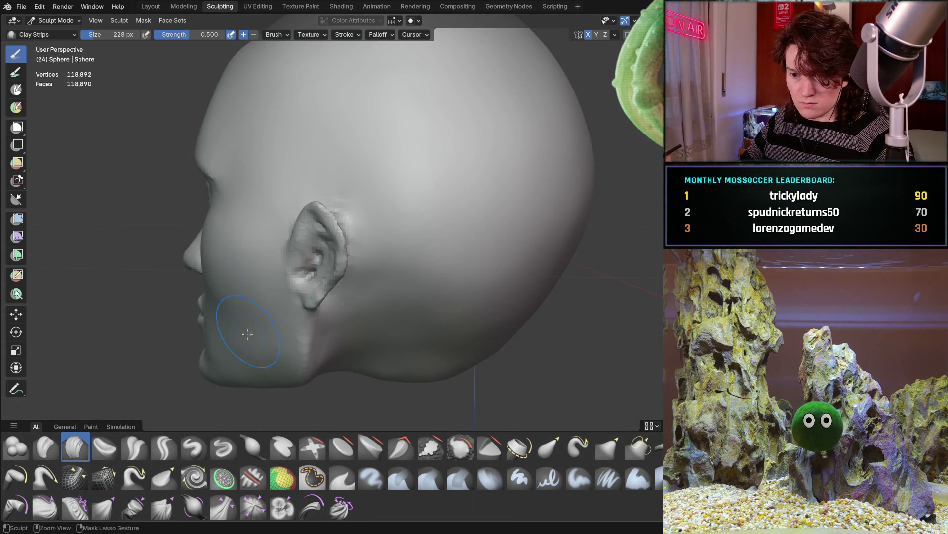
scroll(257, 307, up, 6)
scroll(257, 307, up, 2)
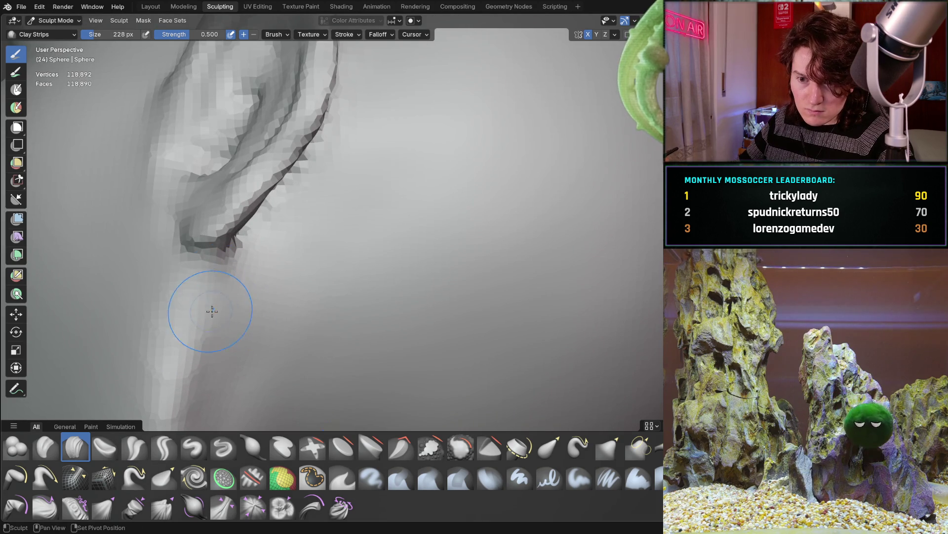
scroll(231, 290, down, 4)
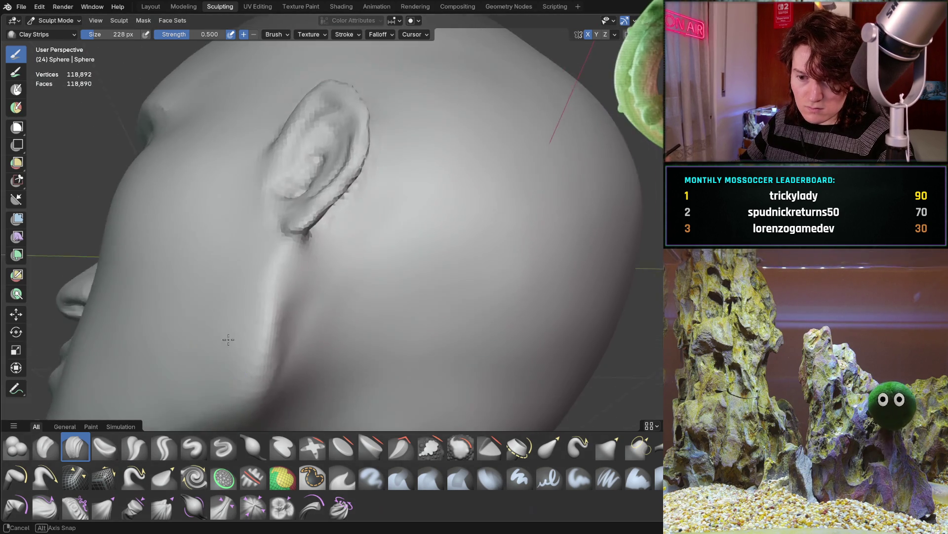
scroll(267, 339, up, 1)
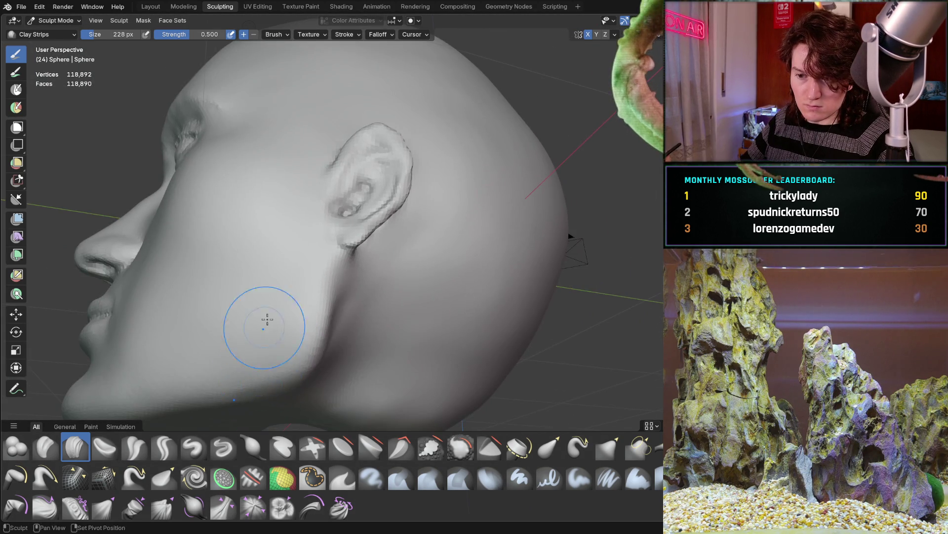
mouse_move(267, 319)
middle_down()
mouse_move(318, 212)
mouse_move(390, 295)
mouse_move(375, 297)
middle_up()
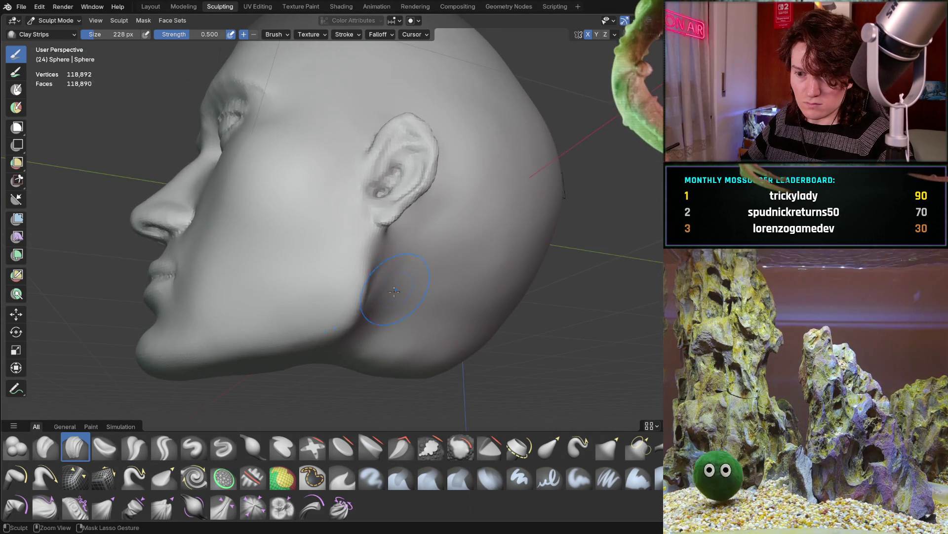
scroll(346, 303, down, 2)
mouse_move(316, 311)
middle_down()
mouse_move(272, 319)
mouse_move(400, 295)
mouse_move(194, 263)
mouse_move(223, 310)
mouse_move(282, 279)
mouse_move(255, 302)
mouse_move(280, 254)
mouse_move(391, 238)
middle_up()
scroll(297, 260, up, 4)
scroll(194, 263, down, 4)
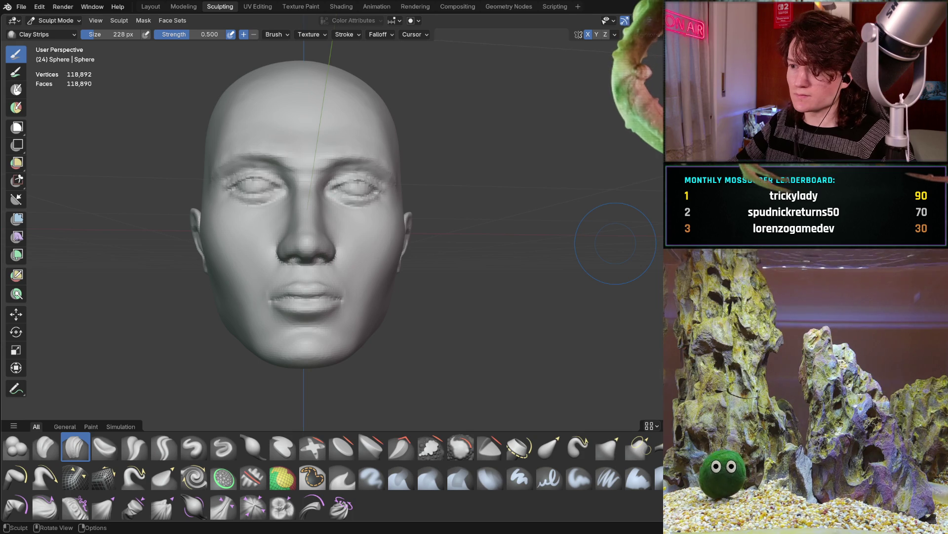
mouse_move(343, 236)
middle_down()
mouse_move(276, 260)
mouse_move(289, 248)
middle_up()
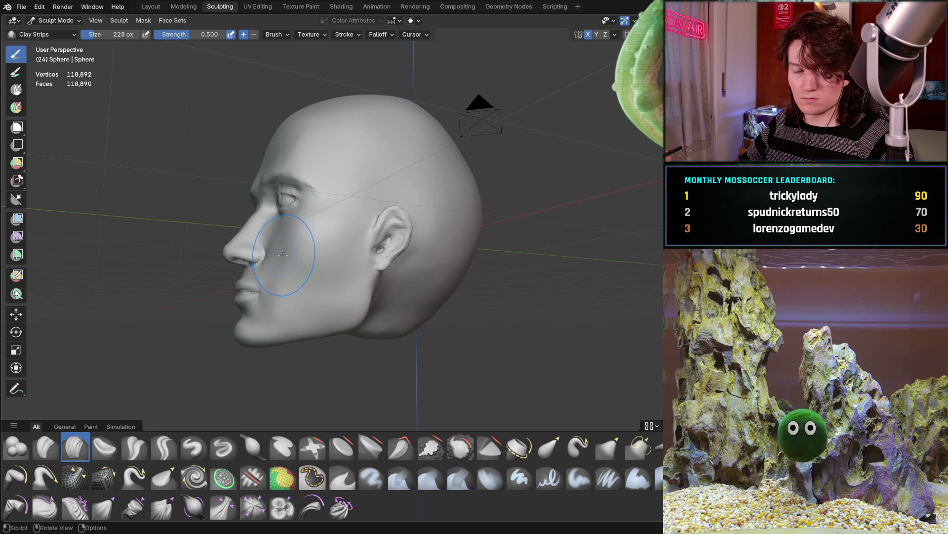
Step: Rotate the whole head mesh by 4.53°, then by -2.14°, to correct its tilt
key(r)
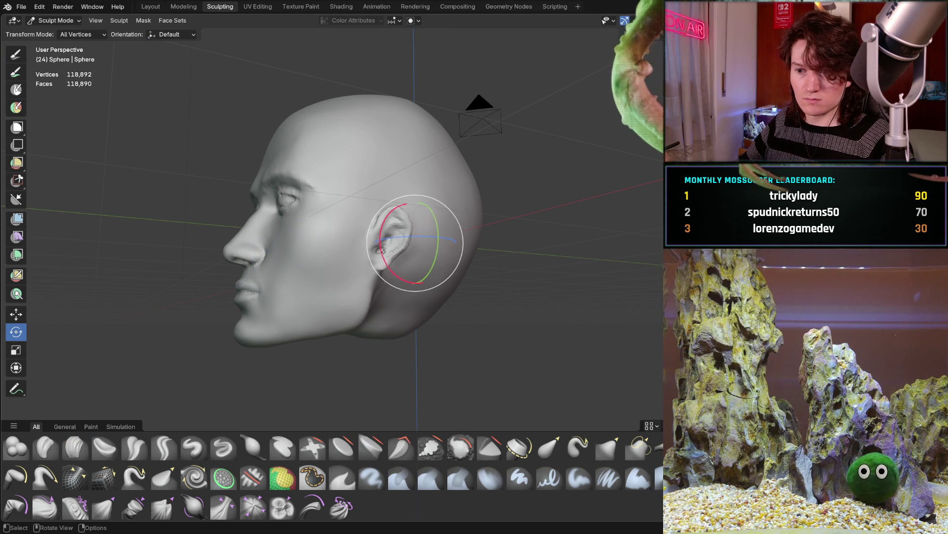
drag(387, 262, 388, 256)
middle_drag(348, 252, 353, 252)
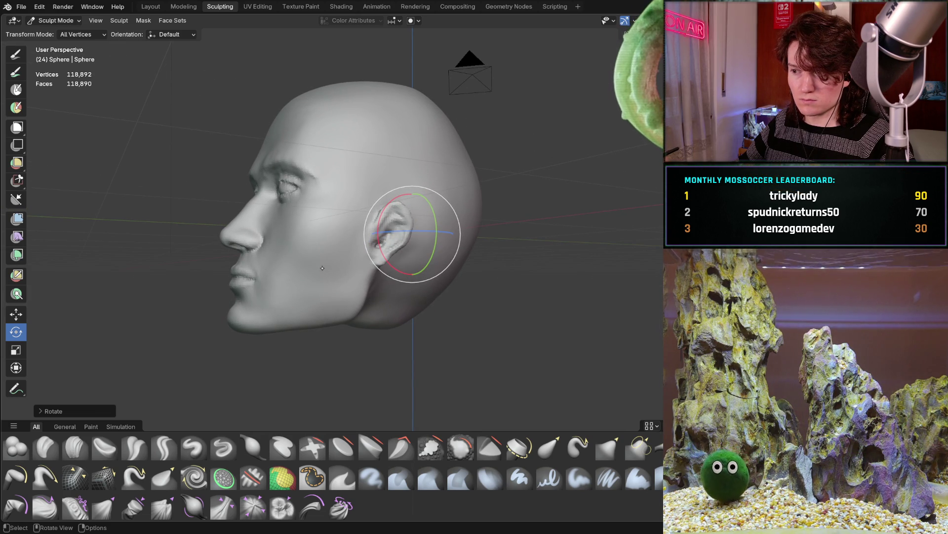
mouse_move(326, 267)
middle_down()
mouse_move(333, 253)
mouse_move(373, 236)
middle_up()
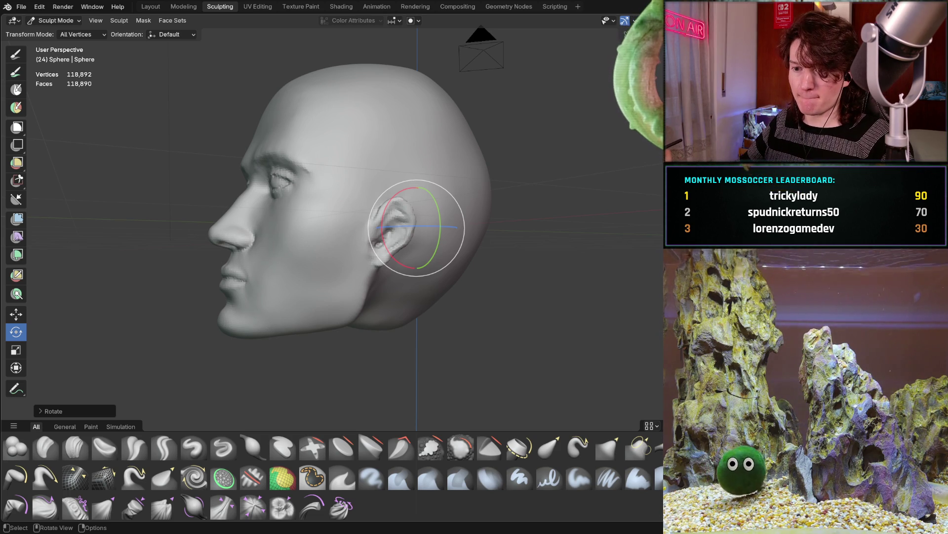
middle_drag(320, 186, 390, 189)
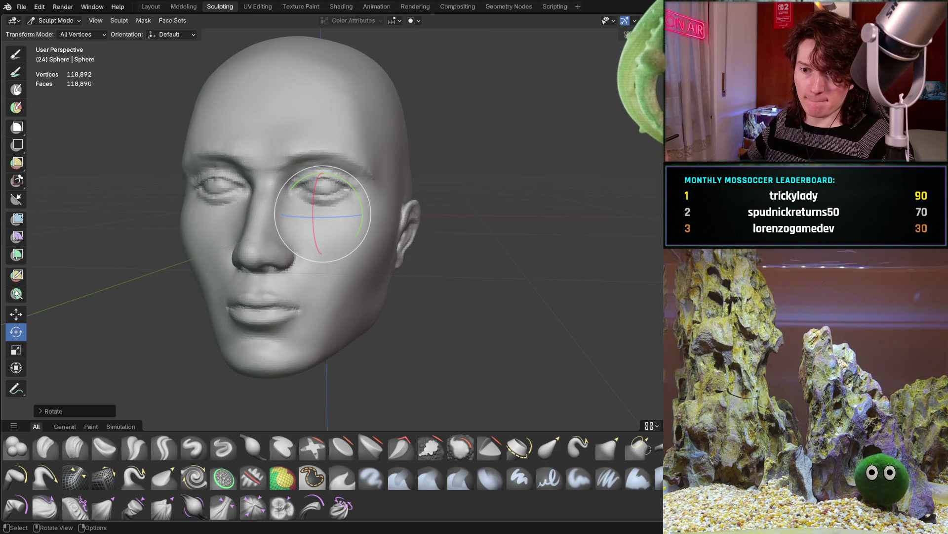
mouse_move(276, 255)
middle_down()
mouse_move(361, 247)
mouse_move(336, 228)
mouse_move(371, 231)
mouse_move(328, 230)
mouse_move(349, 218)
mouse_move(356, 230)
mouse_move(369, 211)
mouse_move(359, 213)
mouse_move(374, 209)
mouse_move(362, 212)
middle_up()
scroll(366, 246, down, 2)
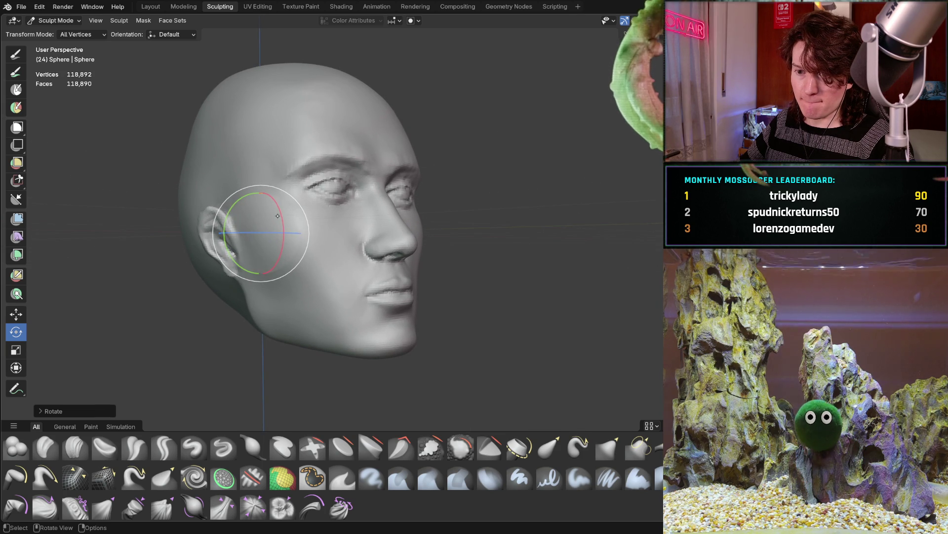
drag(284, 216, 301, 209)
middle_drag(358, 213, 366, 187)
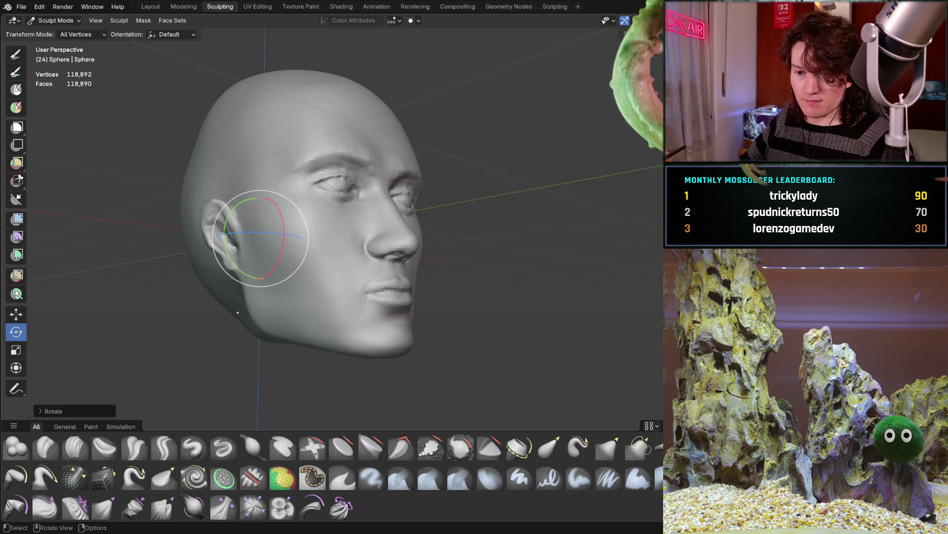
middle_drag(239, 312, 258, 286)
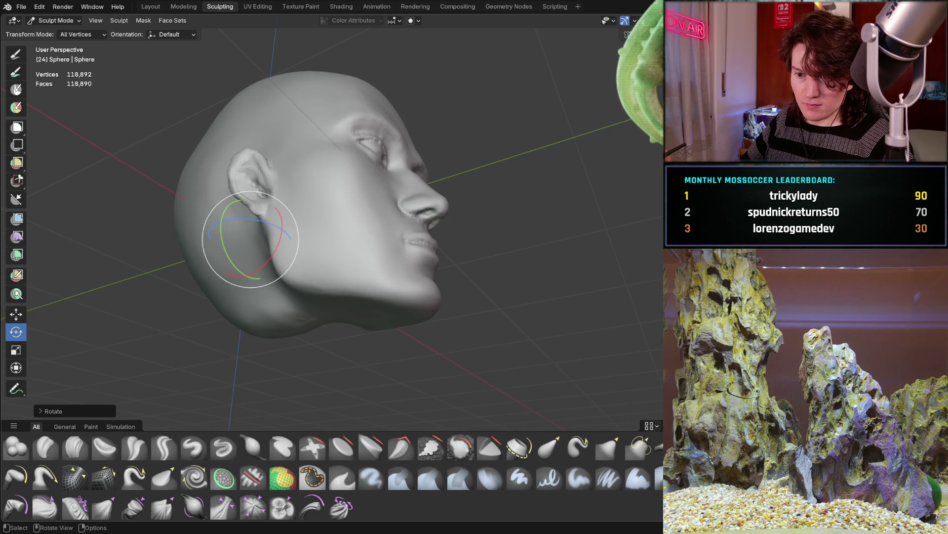
scroll(350, 261, up, 5)
key(c)
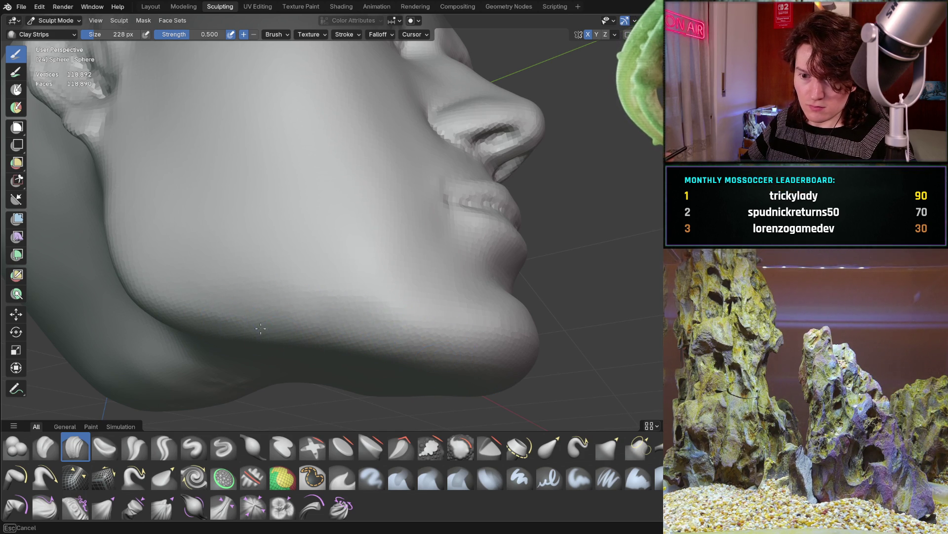
middle_drag(264, 316, 308, 345)
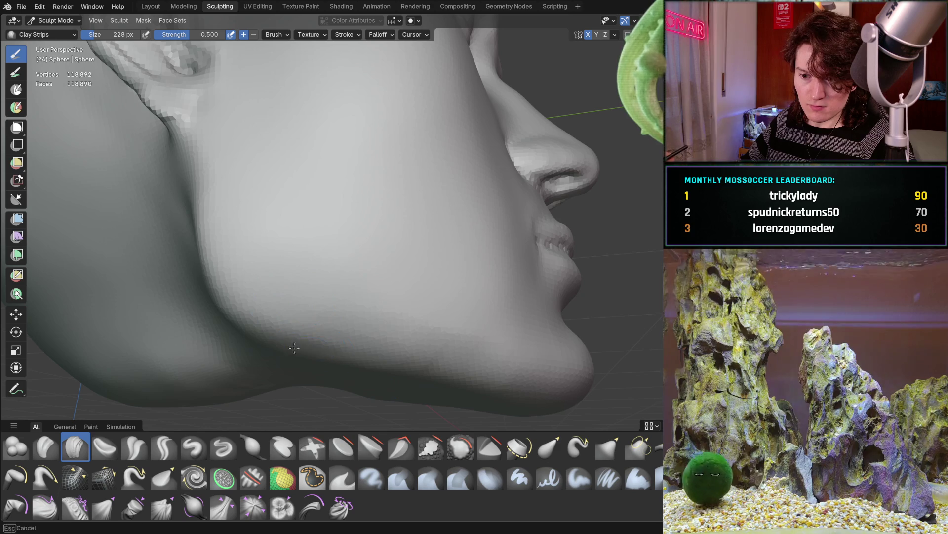
mouse_move(411, 374)
middle_down()
mouse_move(381, 313)
mouse_move(395, 237)
middle_up()
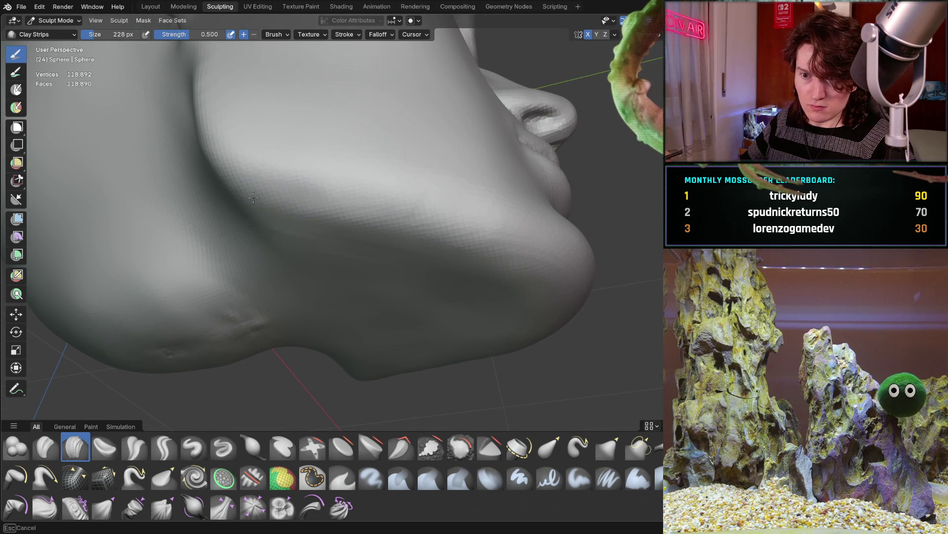
scroll(358, 214, down, 6)
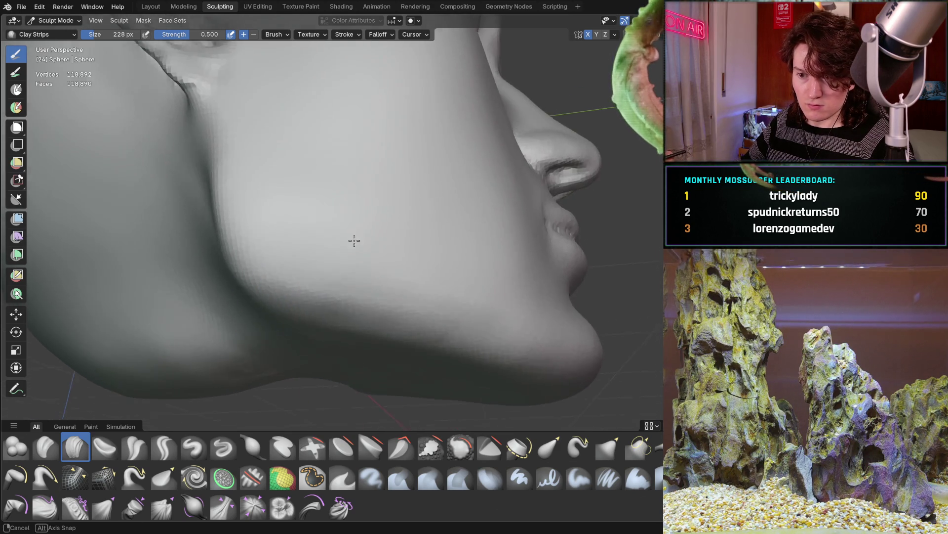
mouse_move(372, 220)
middle_down()
mouse_move(334, 253)
mouse_move(349, 253)
mouse_move(374, 227)
middle_up()
scroll(374, 229, up, 3)
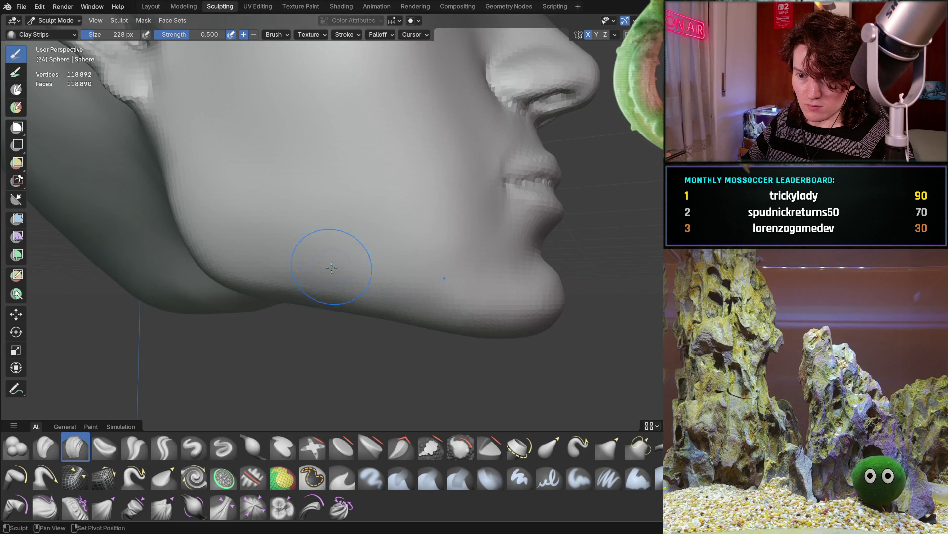
mouse_move(444, 293)
middle_down()
mouse_move(385, 243)
mouse_move(363, 199)
middle_up()
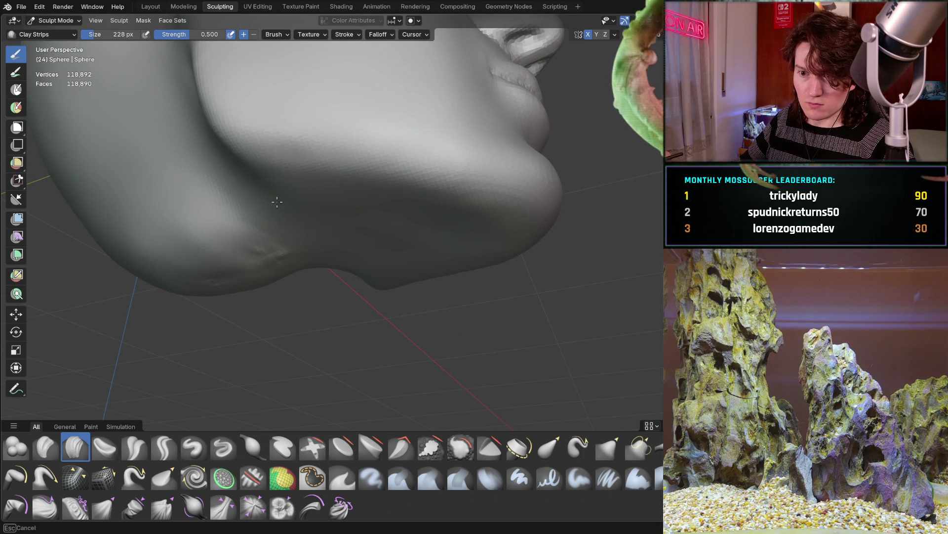
mouse_move(284, 218)
middle_down()
mouse_move(299, 274)
mouse_move(331, 221)
middle_up()
mouse_move(438, 214)
middle_down()
mouse_move(355, 242)
mouse_move(346, 212)
mouse_move(366, 237)
mouse_move(332, 252)
mouse_move(358, 203)
middle_up()
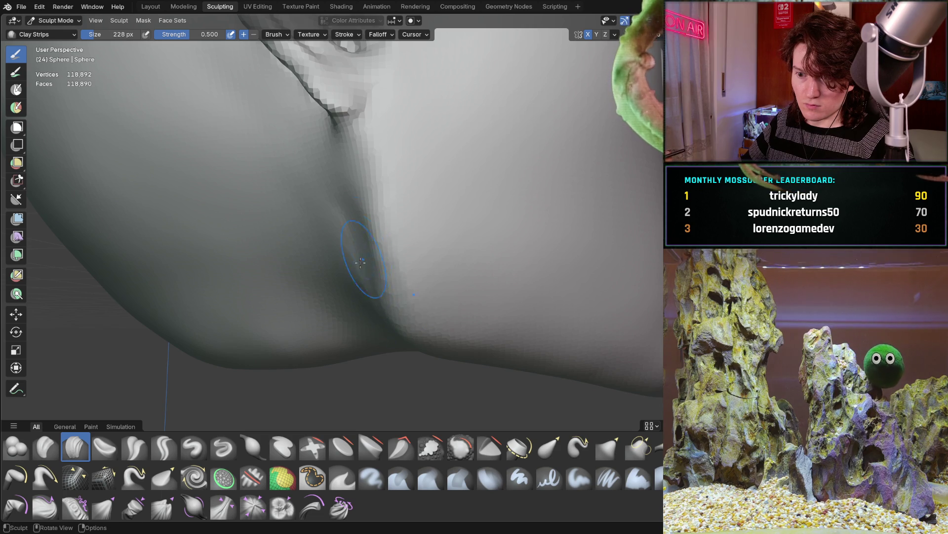
middle_drag(365, 255, 373, 261)
middle_drag(366, 162, 431, 163)
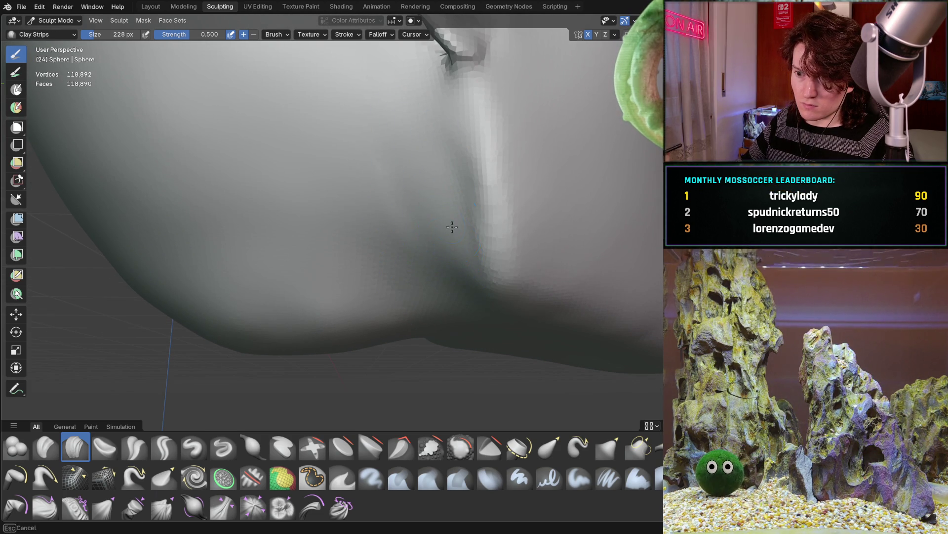
middle_drag(431, 220, 431, 221)
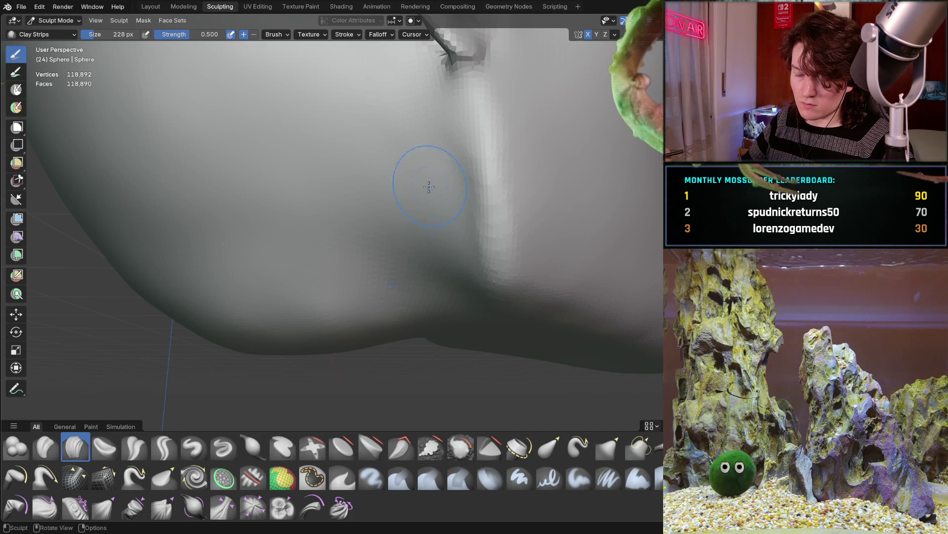
scroll(433, 179, down, 6)
scroll(370, 224, down, 4)
mouse_move(362, 250)
middle_down()
mouse_move(434, 249)
mouse_move(287, 262)
mouse_move(265, 253)
mouse_move(313, 267)
mouse_move(272, 218)
middle_up()
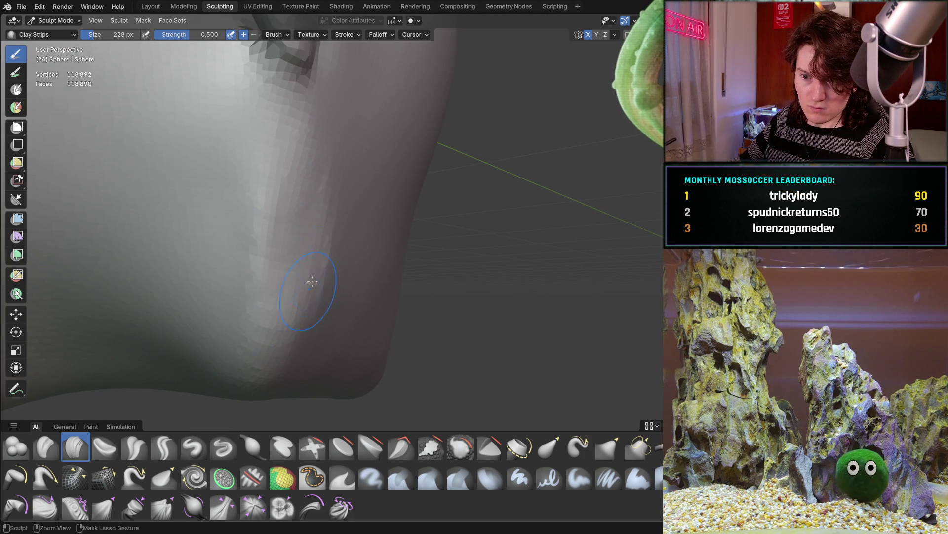
ctrl+middle_drag(305, 337, 236, 213)
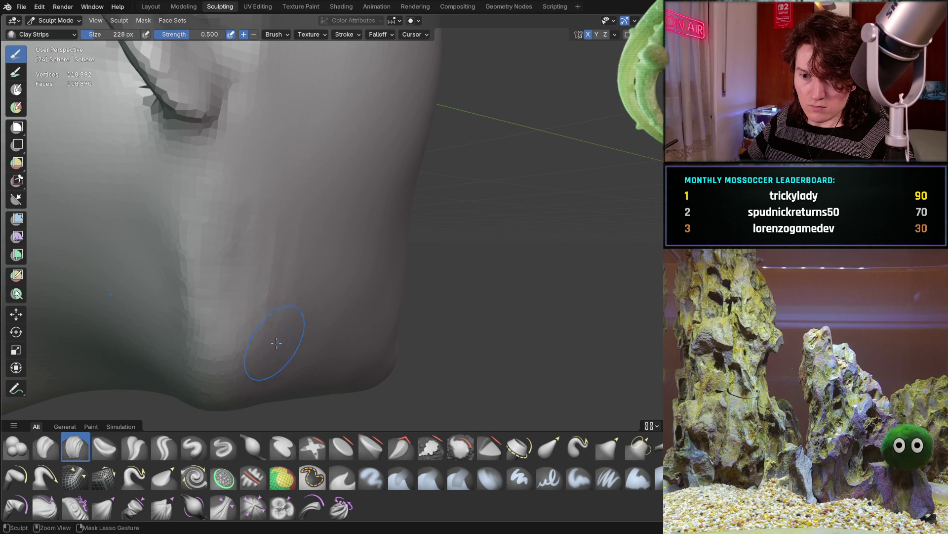
middle_drag(257, 366, 205, 310)
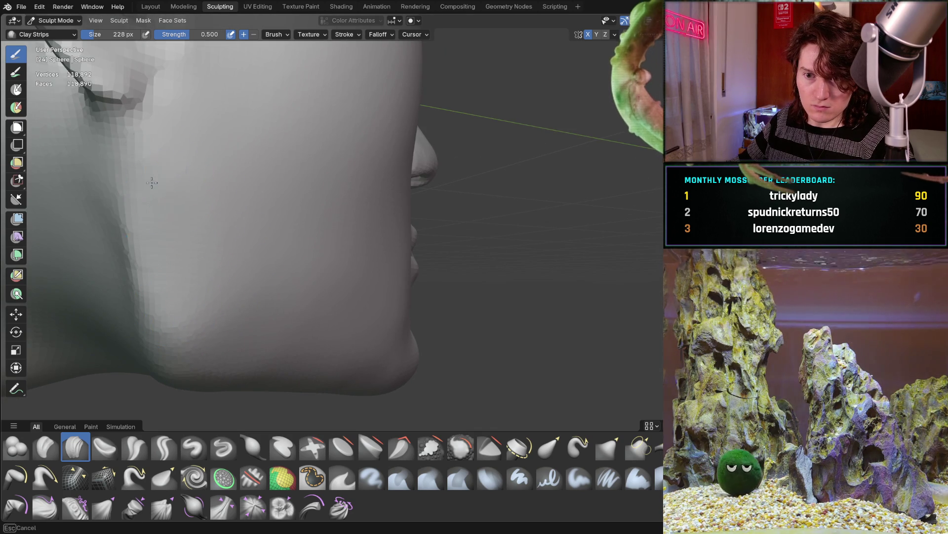
middle_drag(158, 169, 318, 223)
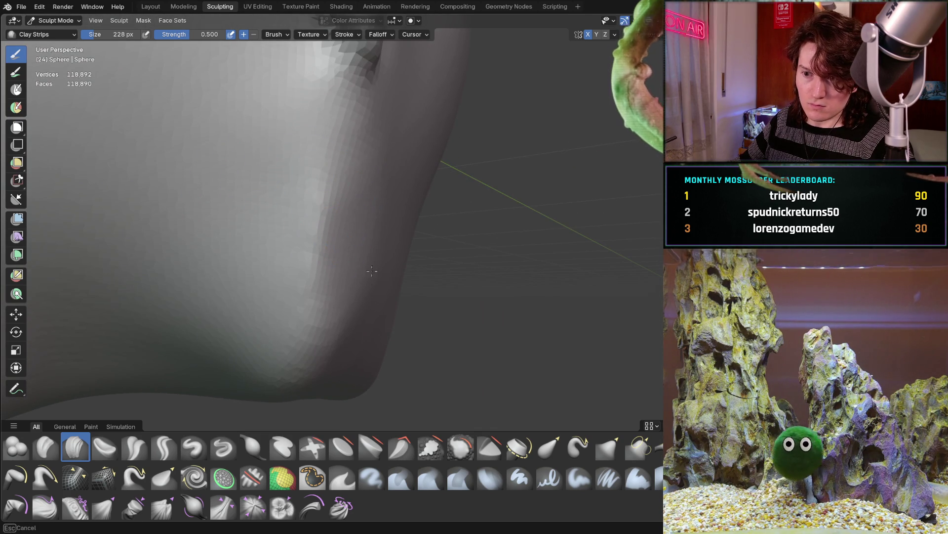
mouse_move(359, 304)
middle_down()
mouse_move(297, 265)
mouse_move(217, 238)
middle_up()
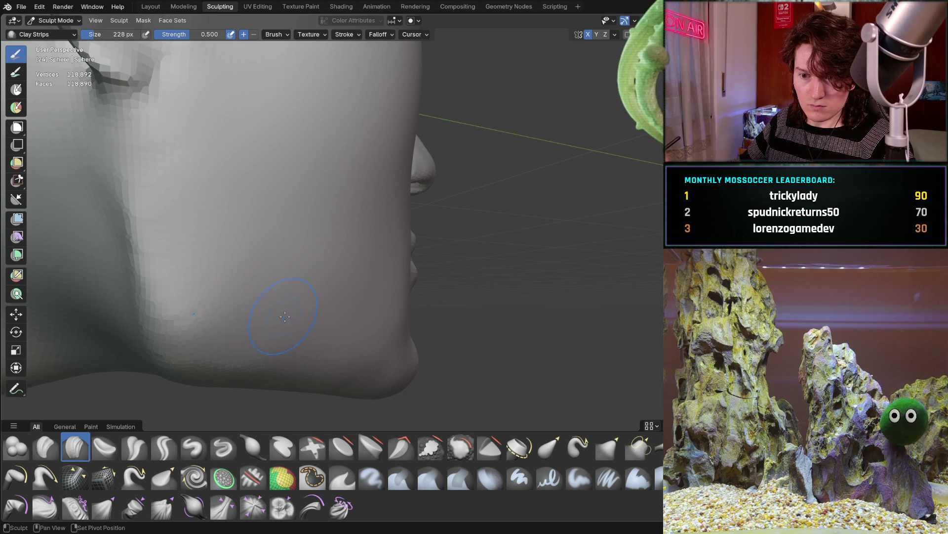
scroll(319, 324, down, 5)
mouse_move(319, 324)
middle_down()
mouse_move(253, 288)
mouse_move(247, 241)
mouse_move(297, 220)
mouse_move(331, 220)
mouse_move(382, 183)
mouse_move(313, 208)
mouse_move(291, 201)
mouse_move(334, 173)
mouse_move(313, 191)
middle_up()
scroll(254, 288, up, 4)
scroll(262, 220, down, 5)
scroll(382, 183, down, 2)
scroll(295, 194, up, 3)
scroll(313, 191, up, 4)
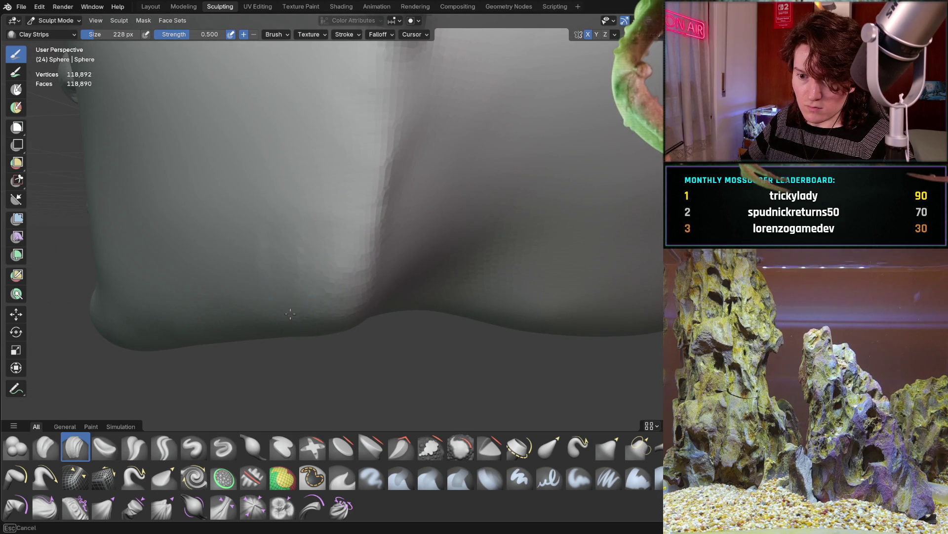
mouse_move(303, 324)
middle_down()
mouse_move(229, 321)
mouse_move(217, 277)
mouse_move(244, 172)
middle_up()
middle_drag(201, 213, 237, 211)
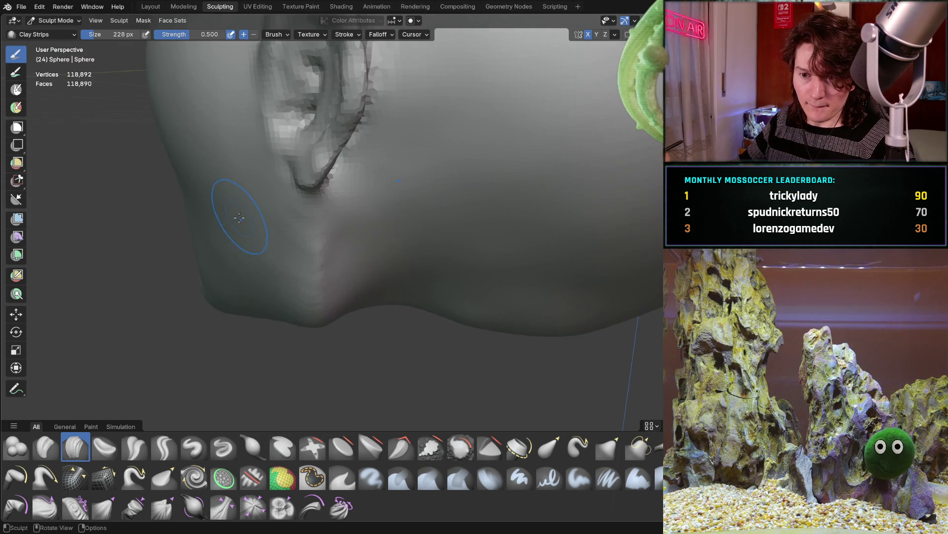
scroll(258, 207, up, 3)
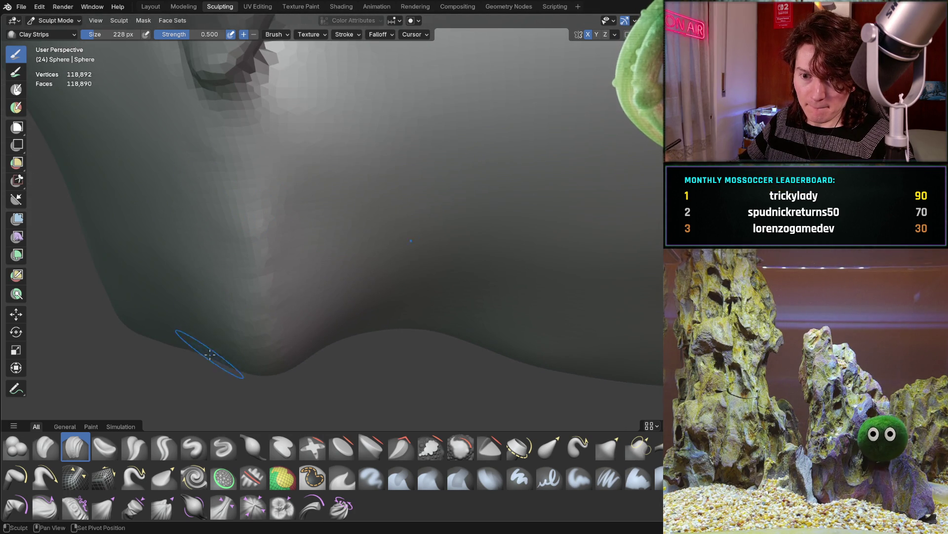
scroll(249, 202, down, 5)
middle_drag(202, 272, 385, 187)
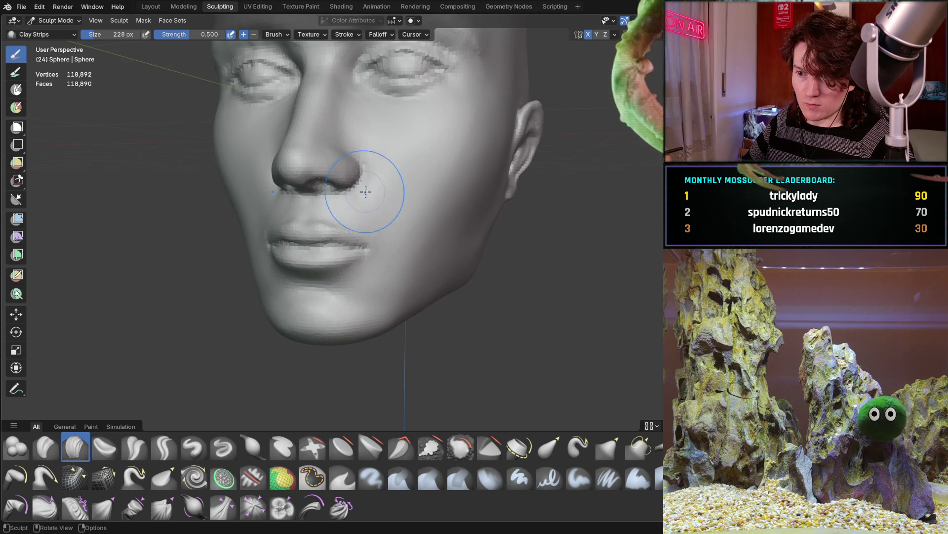
Step: Orbit around the head to inspect the front, the ear side, and the nose and lips
scroll(287, 284, up, 2)
mouse_move(287, 284)
middle_down()
mouse_move(334, 275)
mouse_move(352, 258)
mouse_move(334, 265)
middle_up()
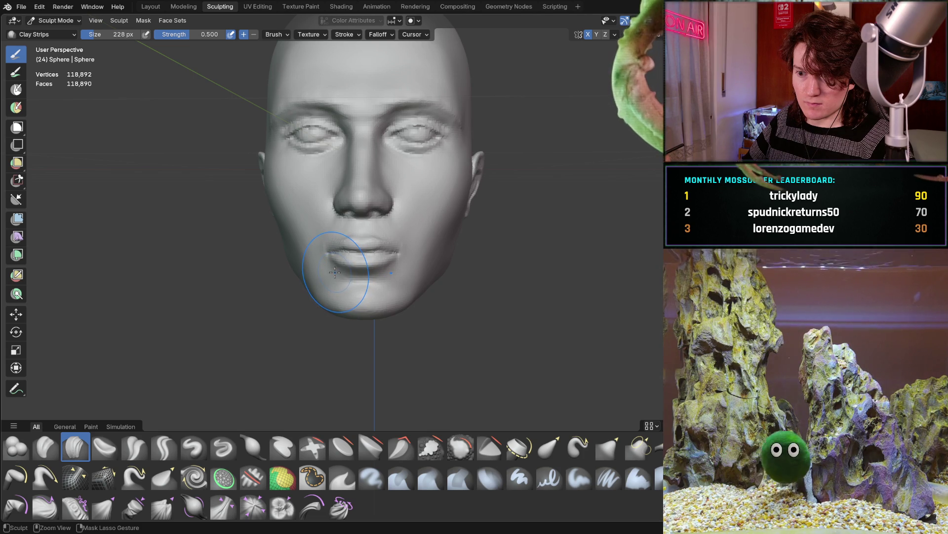
mouse_move(343, 266)
middle_down()
mouse_move(293, 242)
mouse_move(300, 250)
mouse_move(309, 229)
middle_up()
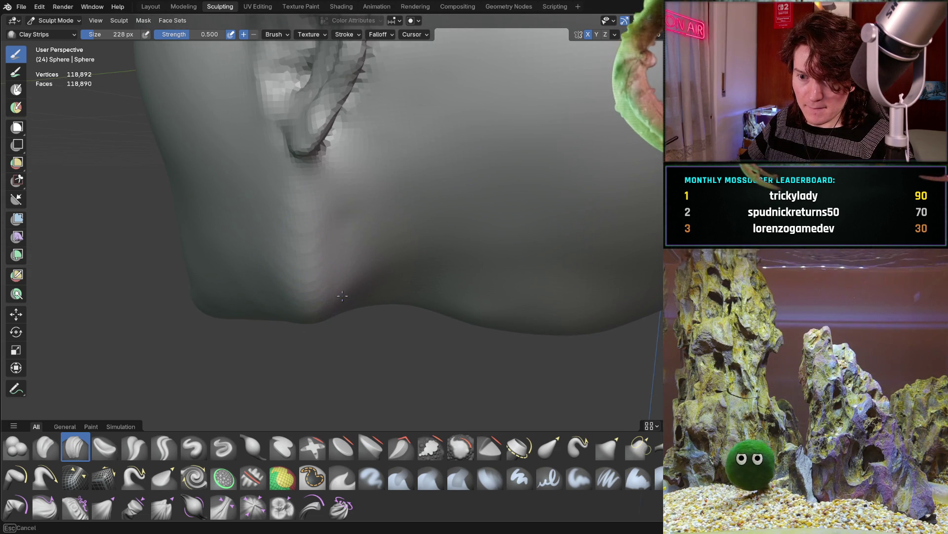
mouse_move(299, 320)
middle_down()
mouse_move(364, 250)
mouse_move(394, 240)
middle_up()
mouse_move(434, 218)
middle_down()
mouse_move(411, 249)
mouse_move(425, 257)
mouse_move(346, 260)
mouse_move(408, 218)
mouse_move(378, 256)
mouse_move(385, 235)
mouse_move(477, 247)
mouse_move(367, 239)
middle_up()
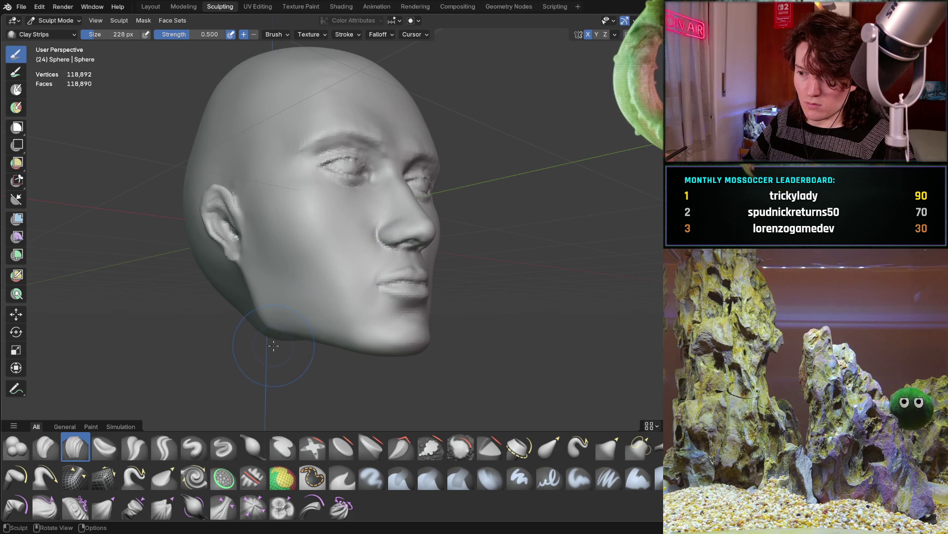
Step: Switch to the Grab brush and pull the jaw and chin into a new shape
key(g)
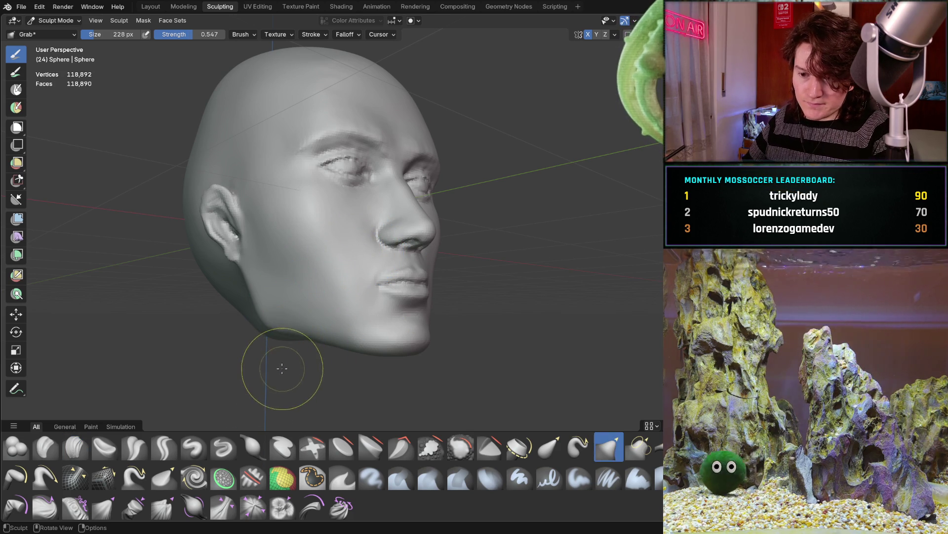
drag(261, 323, 261, 320)
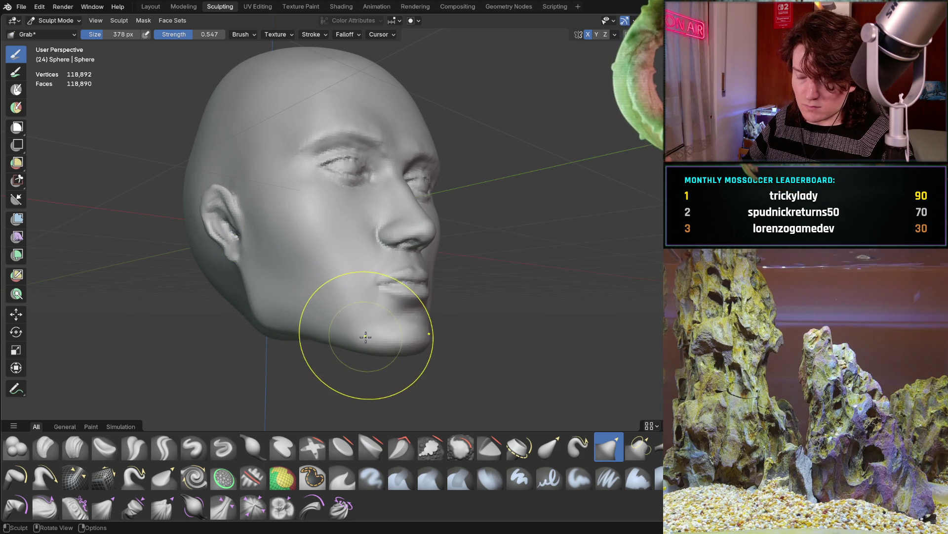
drag(383, 351, 387, 355)
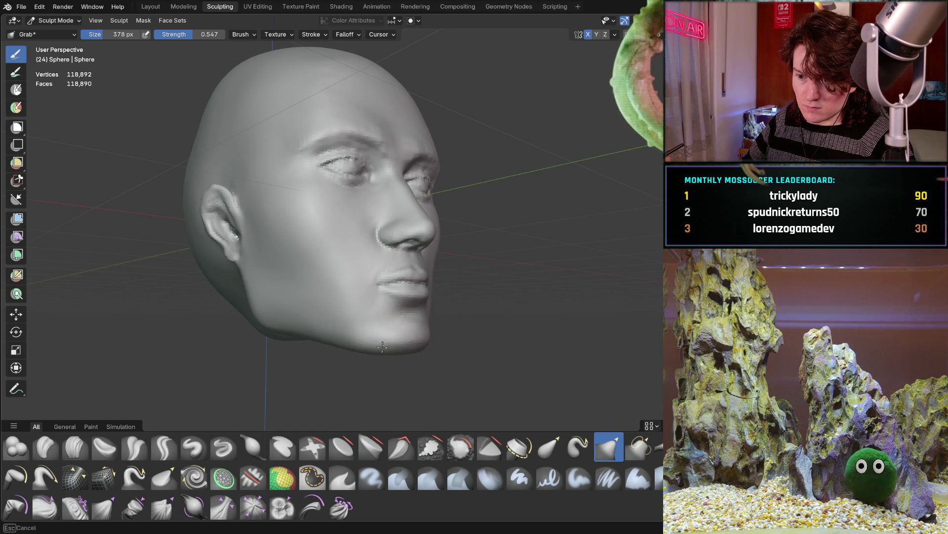
Step: Check the chin from side and front views, then finish reshaping the jaw below the ear
mouse_move(380, 295)
middle_down()
mouse_move(405, 279)
mouse_move(387, 323)
middle_up()
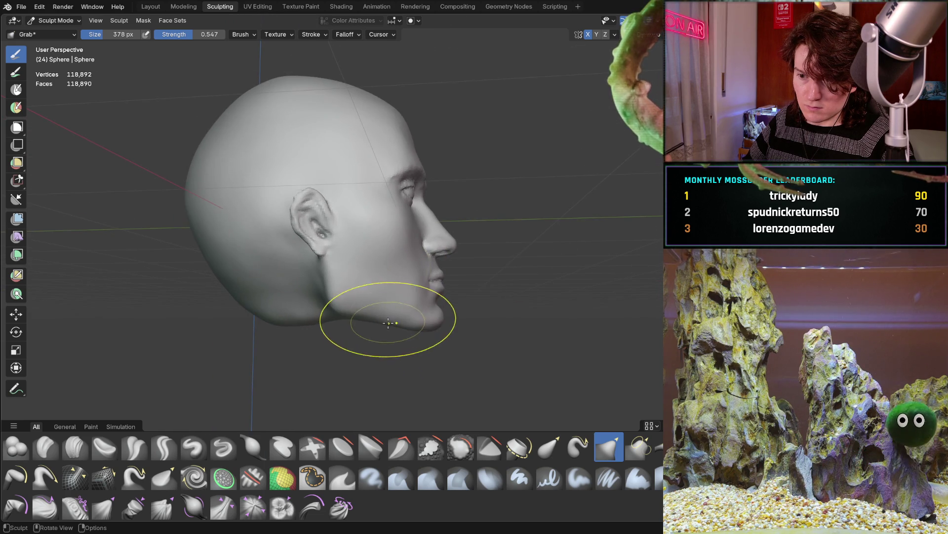
mouse_move(427, 300)
middle_down()
mouse_move(312, 319)
mouse_move(328, 308)
mouse_move(351, 322)
mouse_move(486, 310)
middle_up()
scroll(348, 285, up, 2)
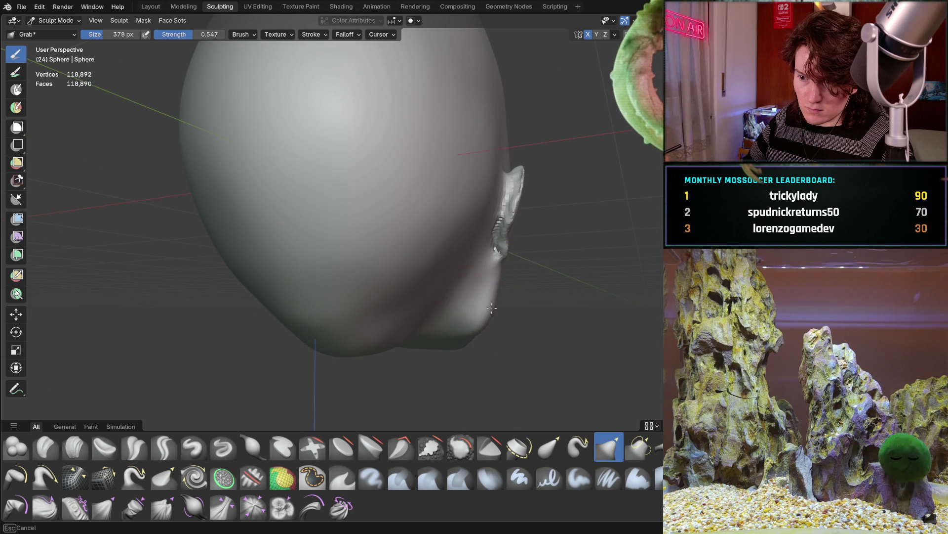
mouse_move(495, 299)
middle_down()
mouse_move(227, 324)
mouse_move(165, 323)
mouse_move(159, 307)
mouse_move(232, 328)
mouse_move(218, 328)
mouse_move(232, 339)
mouse_move(254, 322)
mouse_move(370, 330)
mouse_move(307, 318)
mouse_move(333, 318)
mouse_move(328, 300)
mouse_move(422, 297)
mouse_move(410, 284)
mouse_move(376, 283)
mouse_move(403, 280)
mouse_move(394, 291)
middle_up()
scroll(322, 321, down, 3)
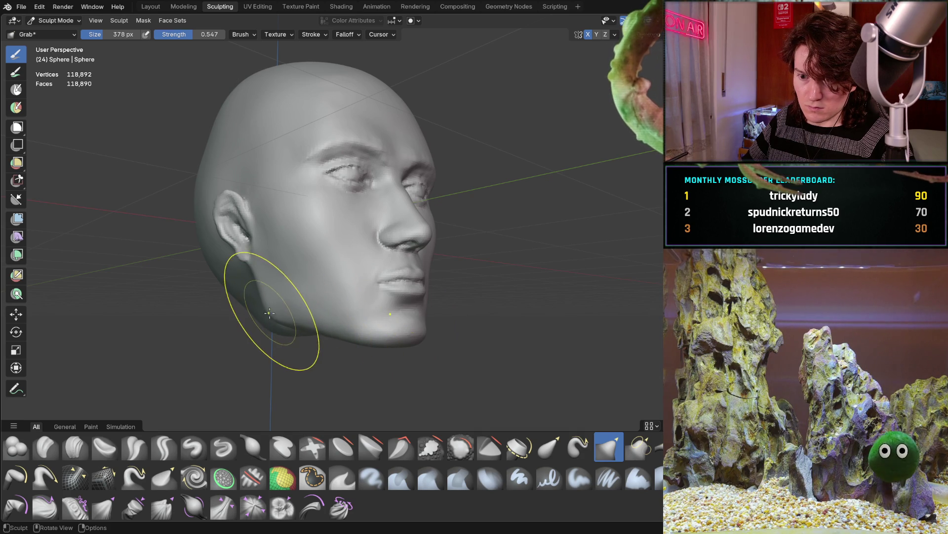
drag(271, 308, 266, 306)
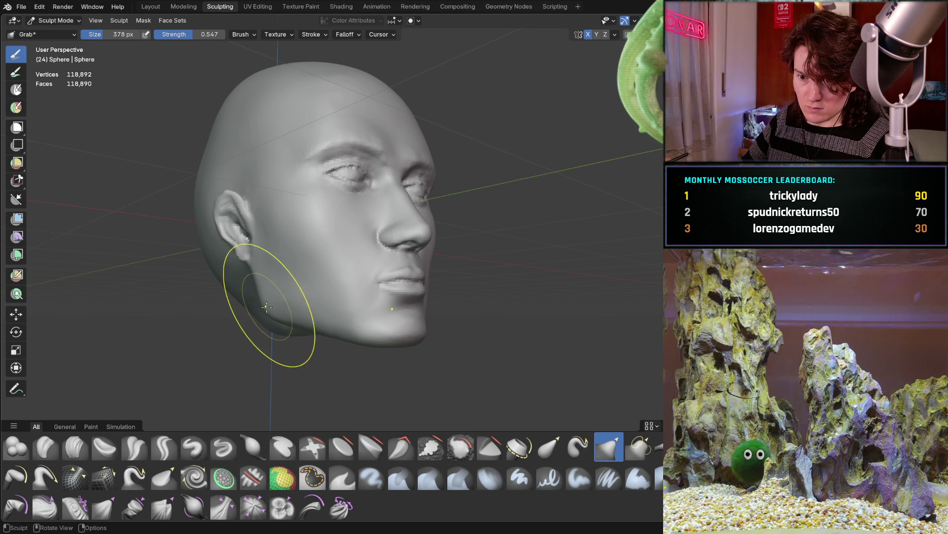
mouse_move(269, 307)
middle_down()
mouse_move(395, 306)
mouse_move(236, 313)
mouse_move(215, 326)
middle_up()
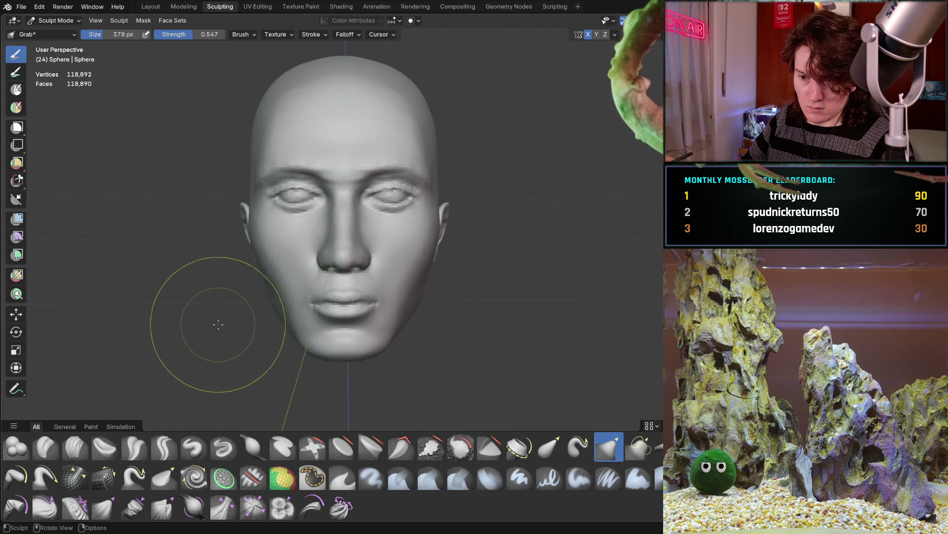
Step: Zoom in on the head's profile and pull the jaw slightly upward with Grab
scroll(272, 306, up, 2)
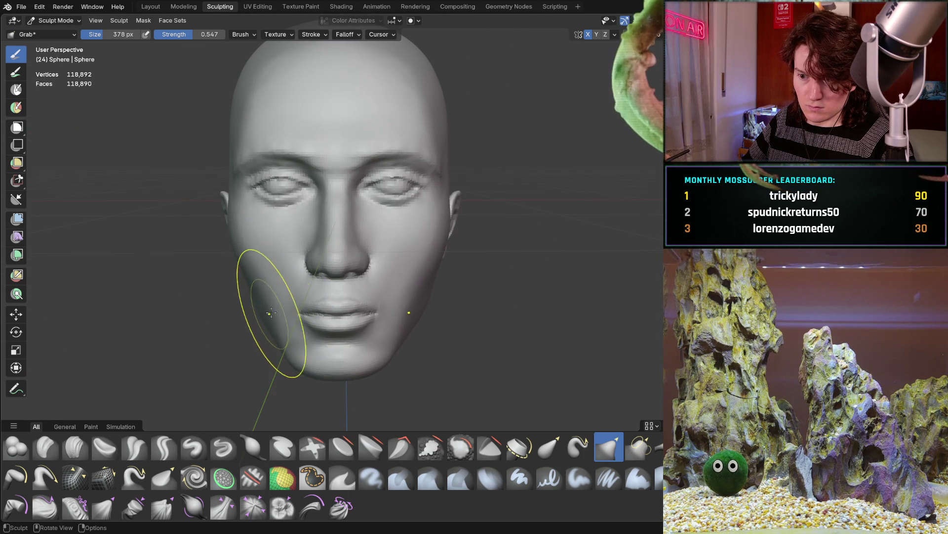
middle_drag(216, 375, 318, 309)
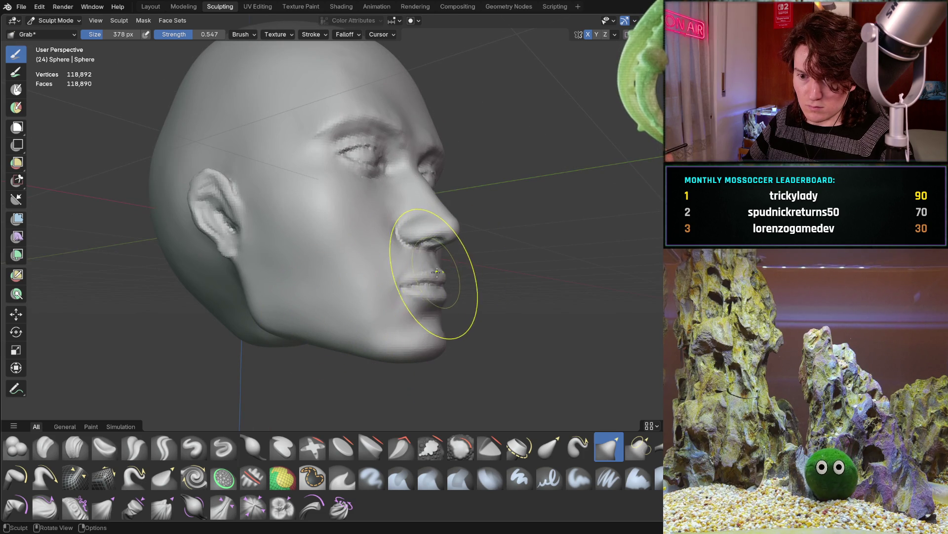
middle_drag(402, 280, 319, 274)
middle_drag(294, 320, 334, 325)
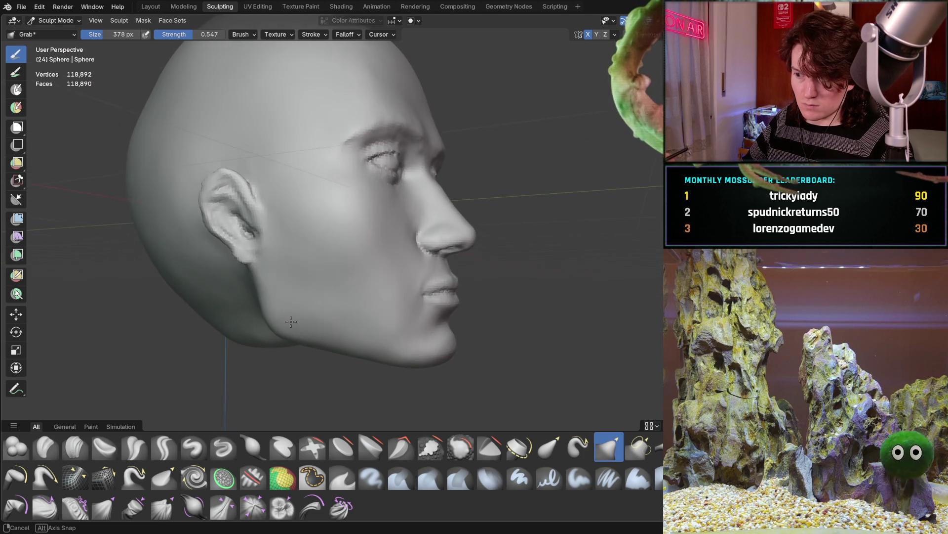
ctrl+middle_drag(267, 340, 274, 314)
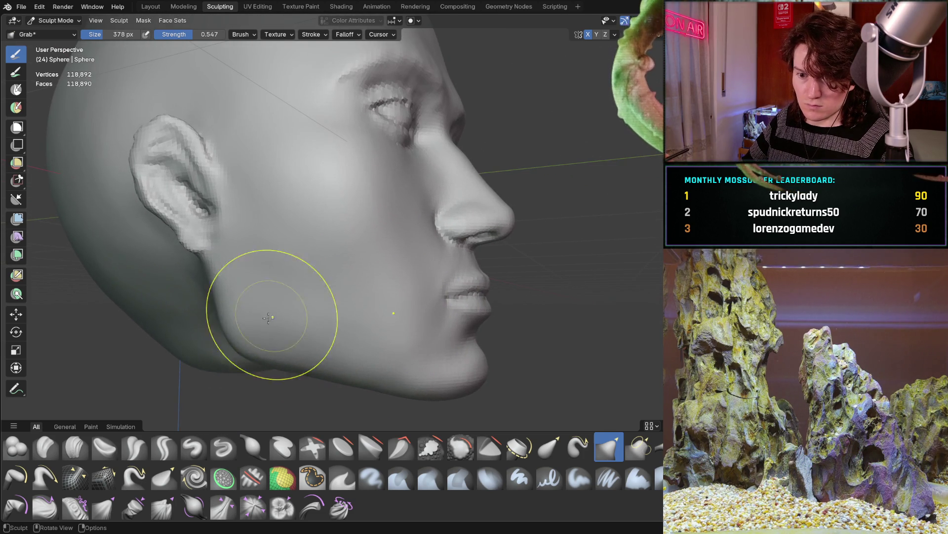
drag(239, 339, 243, 329)
Step: Orbit back to a frontal view of the face and set the brush size to 180 px
middle_drag(243, 329, 144, 298)
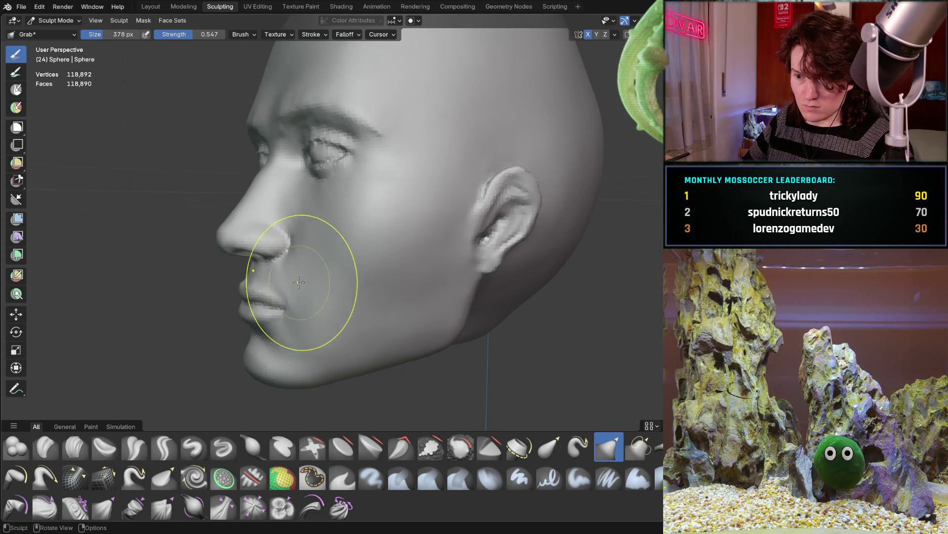
mouse_move(323, 290)
middle_down()
mouse_move(286, 332)
mouse_move(459, 316)
mouse_move(377, 292)
mouse_move(353, 290)
mouse_move(352, 303)
mouse_move(359, 297)
middle_up()
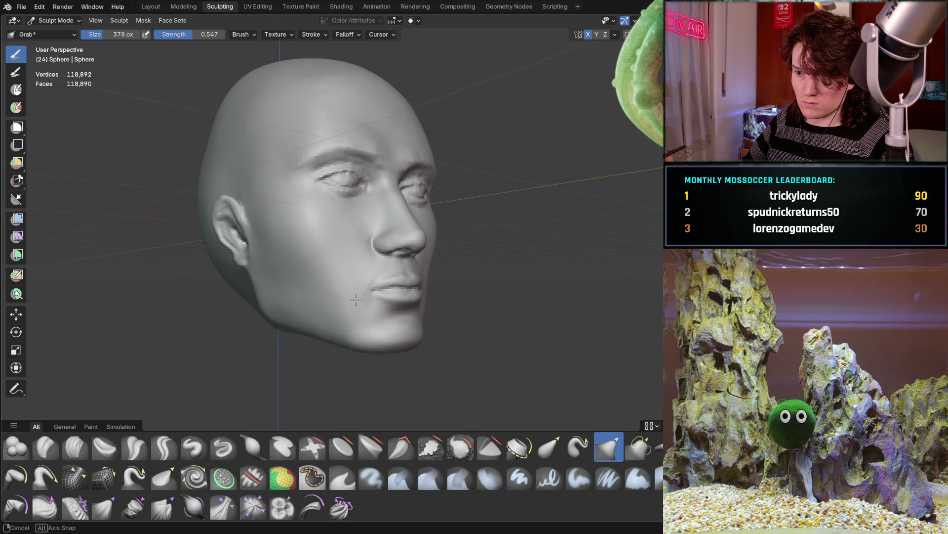
middle_drag(357, 300, 373, 290)
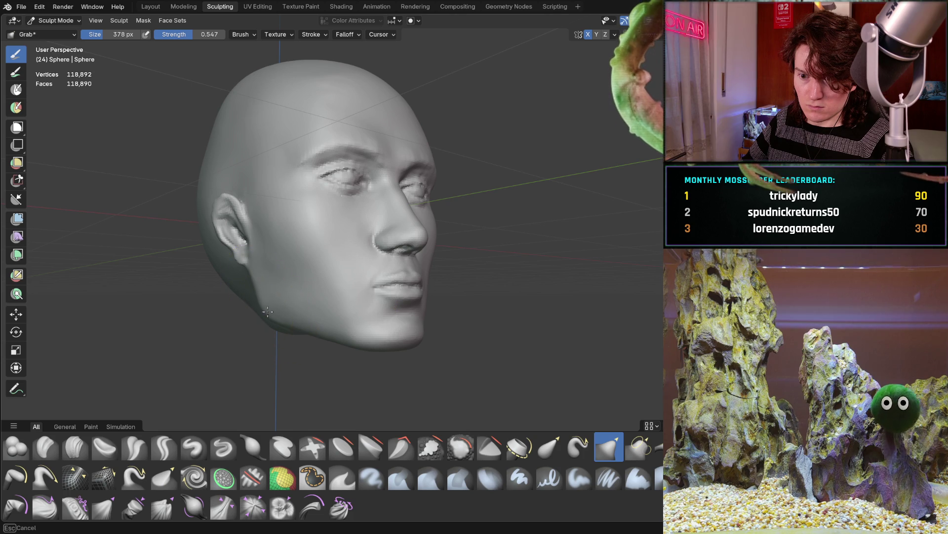
mouse_move(376, 249)
middle_down()
mouse_move(316, 287)
mouse_move(314, 277)
middle_up()
scroll(305, 282, up, 2)
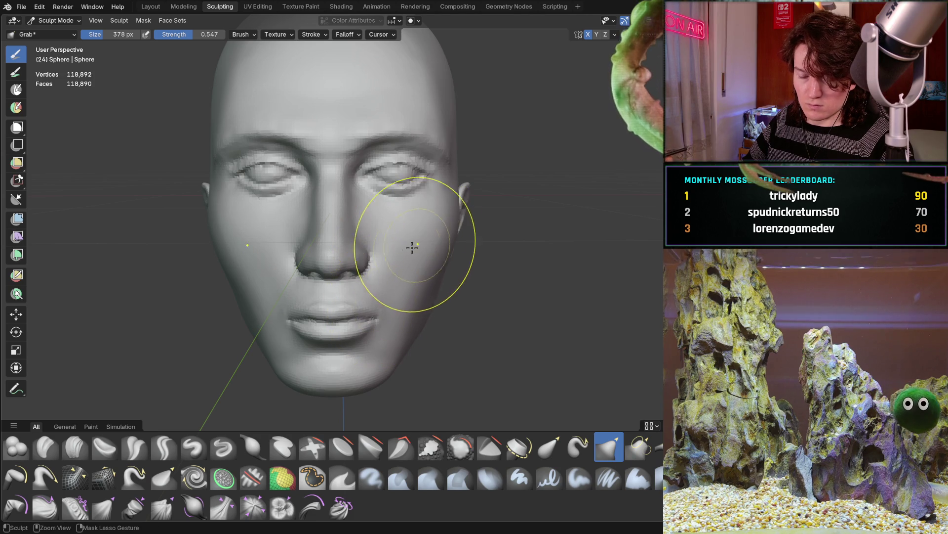
mouse_move(361, 297)
middle_down()
mouse_move(339, 296)
mouse_move(349, 296)
middle_up()
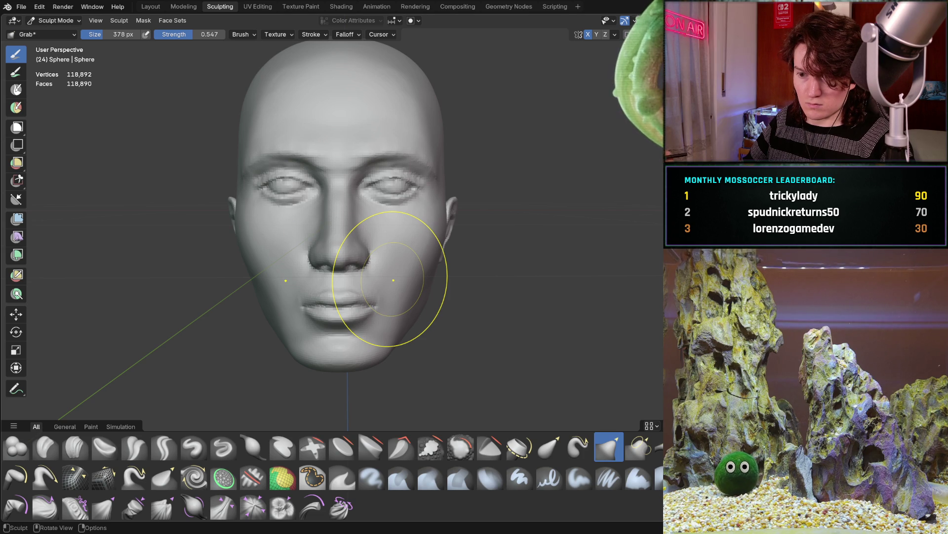
mouse_move(454, 290)
middle_down()
mouse_move(457, 301)
mouse_move(470, 296)
mouse_move(371, 278)
middle_up()
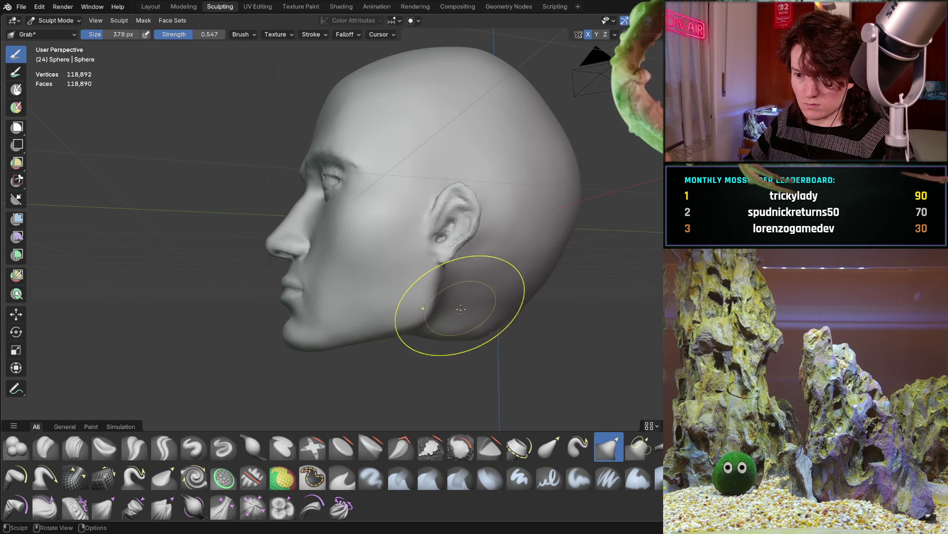
mouse_move(437, 317)
middle_down()
mouse_move(462, 280)
mouse_move(393, 313)
mouse_move(465, 306)
mouse_move(328, 306)
mouse_move(392, 318)
mouse_move(347, 309)
middle_up()
scroll(340, 316, up, 2)
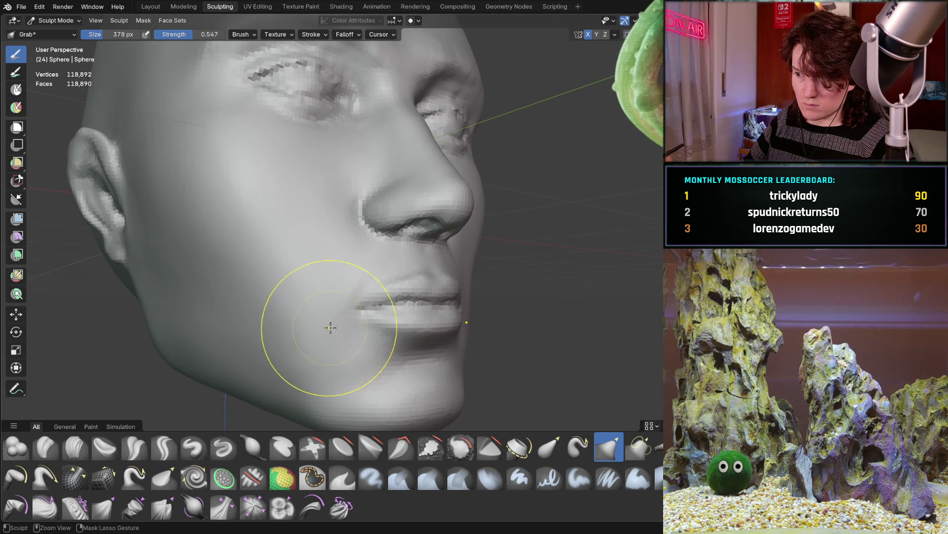
scroll(351, 291, up, 4)
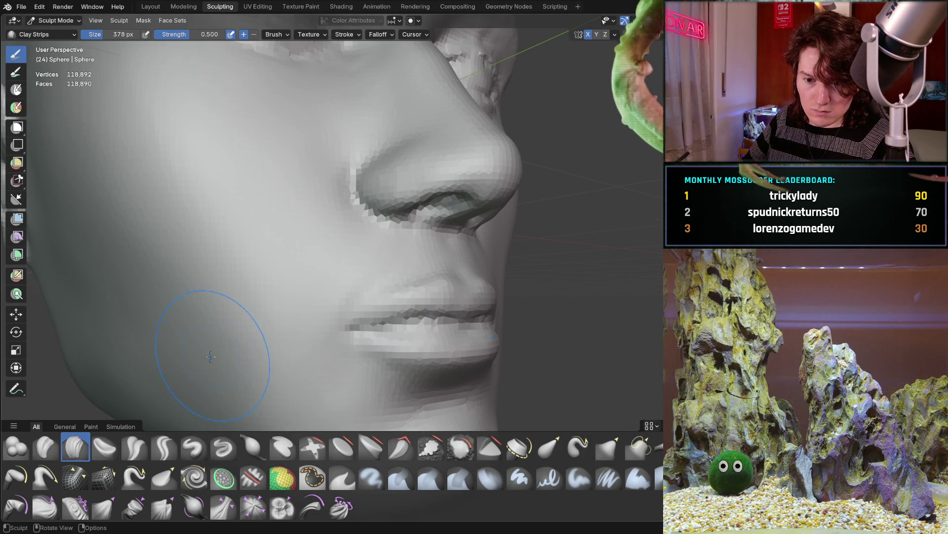
key(f)
click(210, 345)
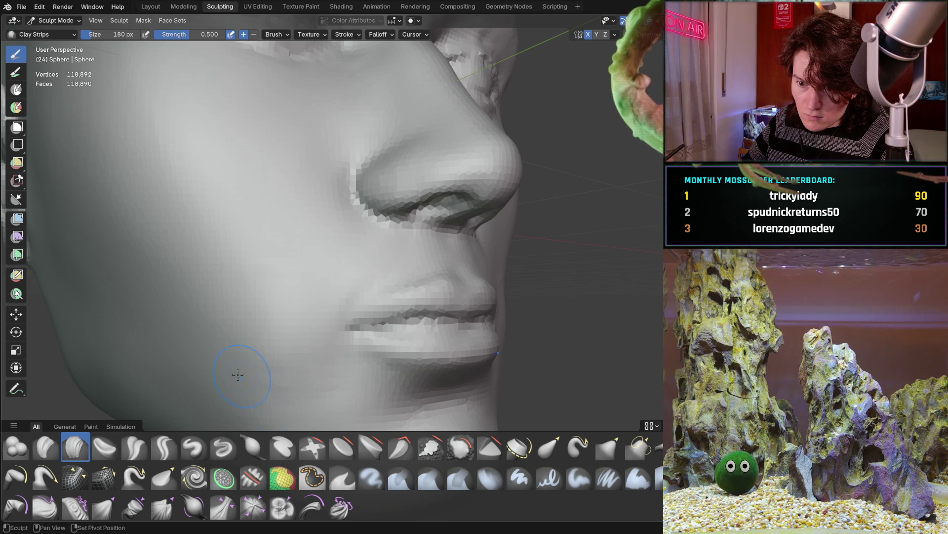
Step: Examine the nose, mouth and cheeks from the front, below the chin and three-quarter views
mouse_move(311, 284)
middle_down()
mouse_move(252, 329)
mouse_move(302, 280)
middle_up()
ctrl+middle_drag(233, 334, 255, 280)
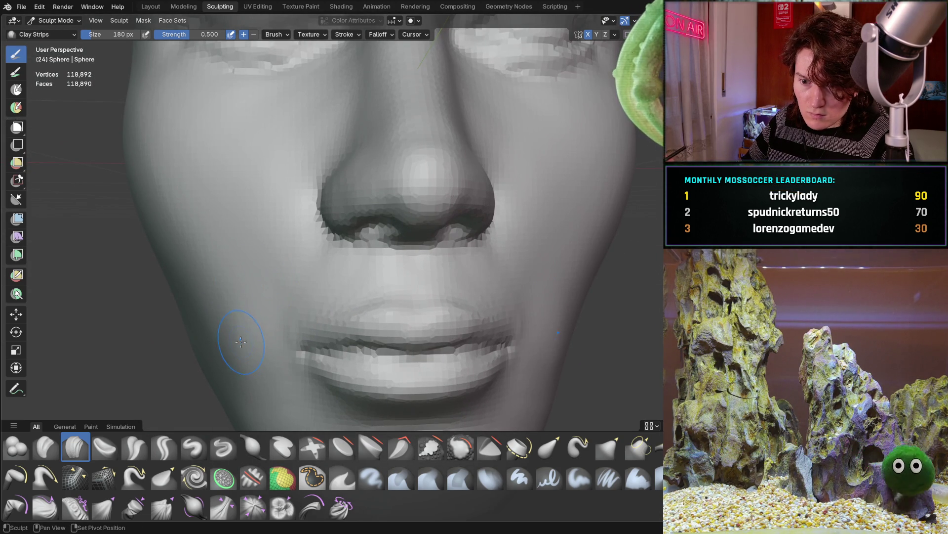
scroll(235, 352, down, 4)
mouse_move(235, 352)
middle_down()
mouse_move(293, 246)
mouse_move(294, 294)
mouse_move(346, 248)
middle_up()
scroll(345, 249, up, 2)
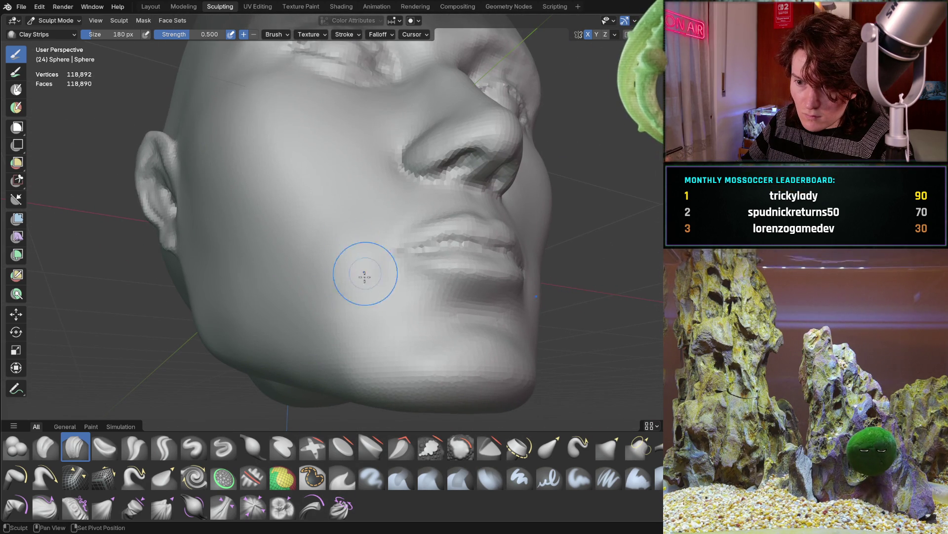
mouse_move(380, 240)
middle_down()
mouse_move(406, 288)
mouse_move(396, 310)
mouse_move(410, 287)
middle_up()
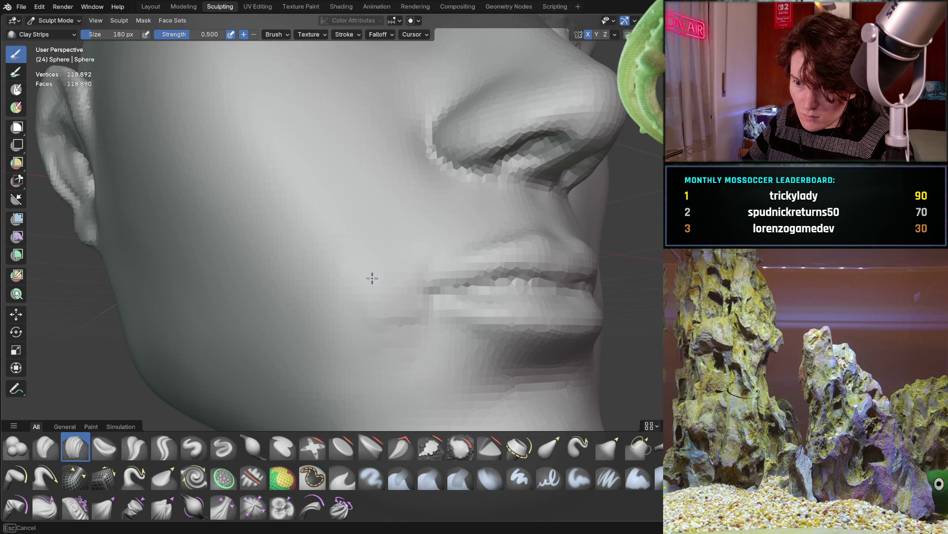
mouse_move(406, 323)
middle_down()
mouse_move(361, 327)
mouse_move(364, 360)
mouse_move(403, 360)
mouse_move(353, 271)
mouse_move(251, 319)
mouse_move(295, 324)
mouse_move(312, 308)
middle_up()
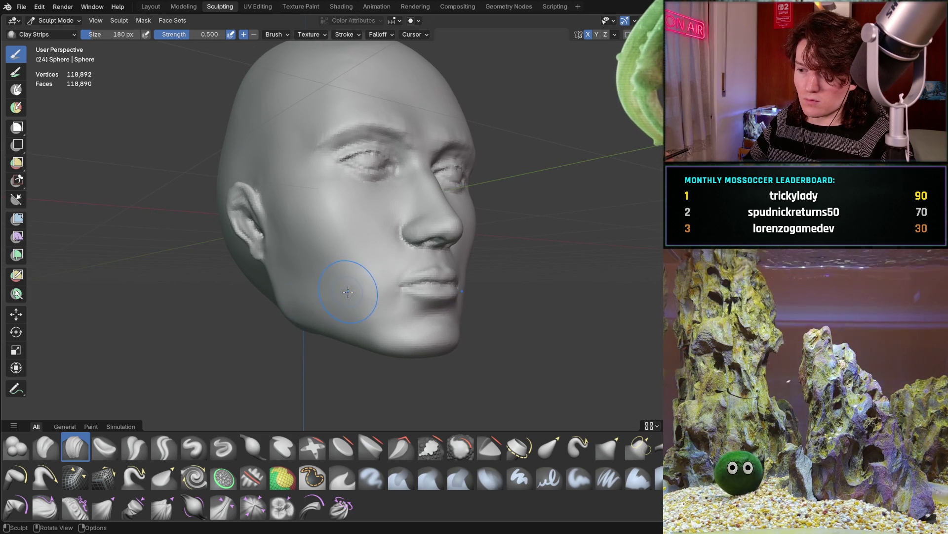
mouse_move(366, 281)
middle_down()
mouse_move(386, 275)
mouse_move(380, 267)
middle_up()
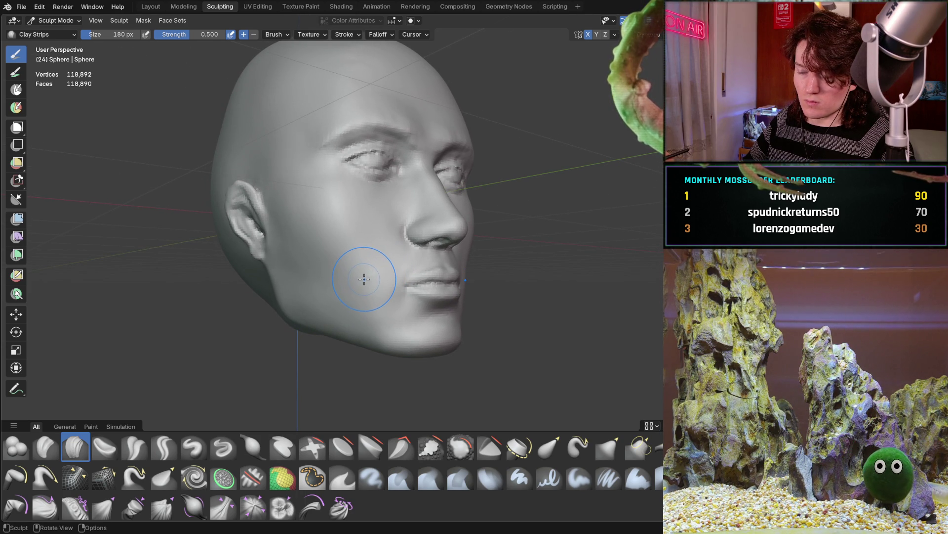
Step: Switch to the Grab brush at 402 px and pull the lower face and chin
key(g)
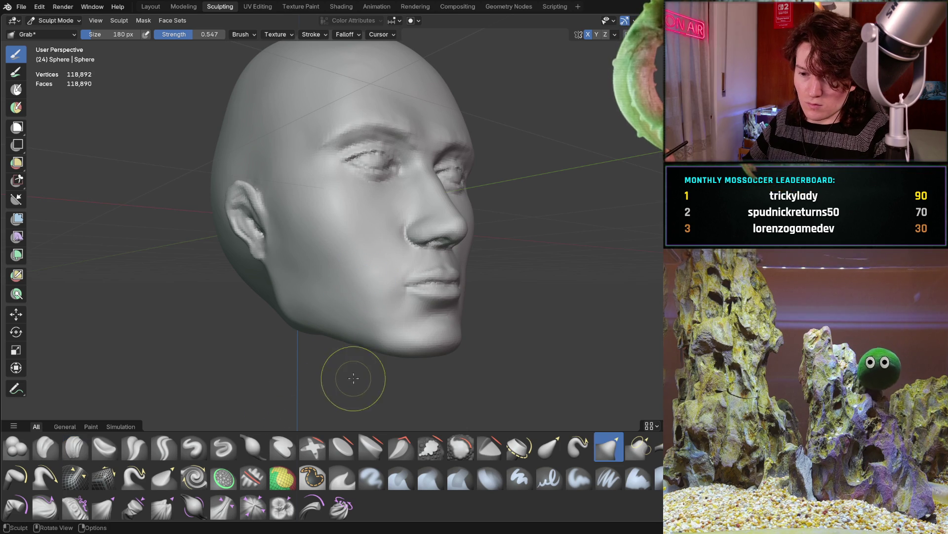
key(f)
click(415, 391)
mouse_move(399, 356)
mouse_down()
mouse_move(413, 339)
mouse_move(413, 350)
mouse_move(425, 347)
mouse_up()
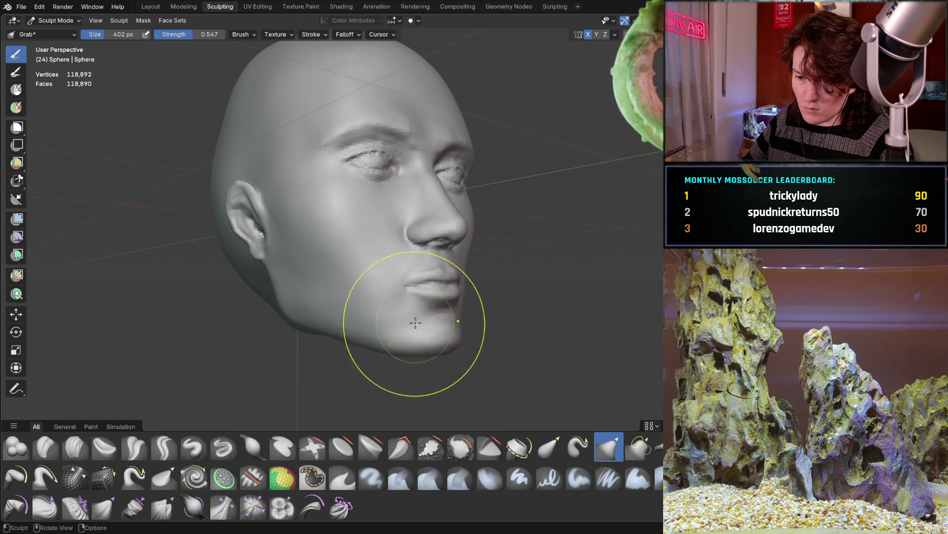
middle_drag(423, 325, 365, 318)
drag(407, 343, 401, 344)
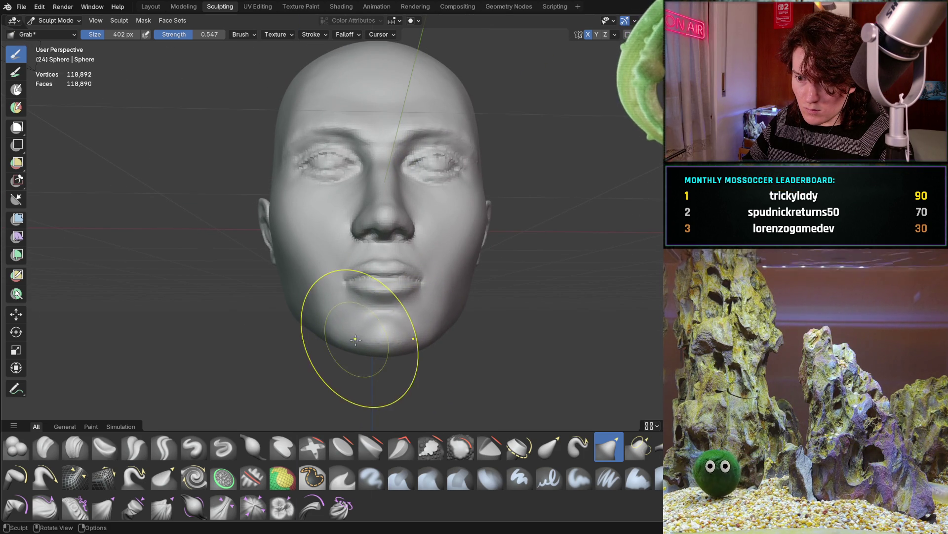
Step: Lift the mouth and chin area slightly upward from a right three-quarter view
mouse_move(348, 331)
middle_down()
mouse_move(420, 299)
mouse_move(409, 324)
mouse_move(415, 294)
mouse_move(339, 343)
mouse_move(335, 324)
middle_up()
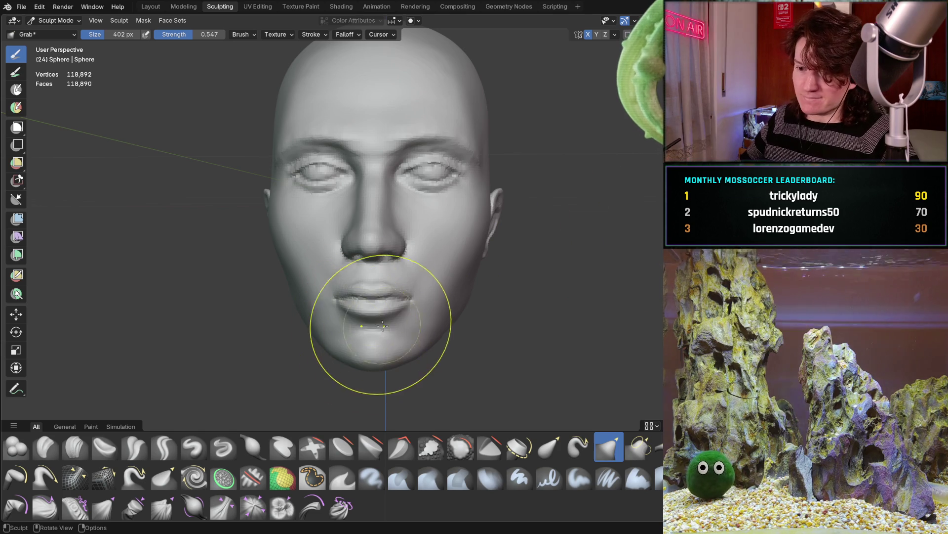
mouse_move(350, 310)
middle_down()
mouse_move(437, 306)
mouse_move(422, 319)
middle_up()
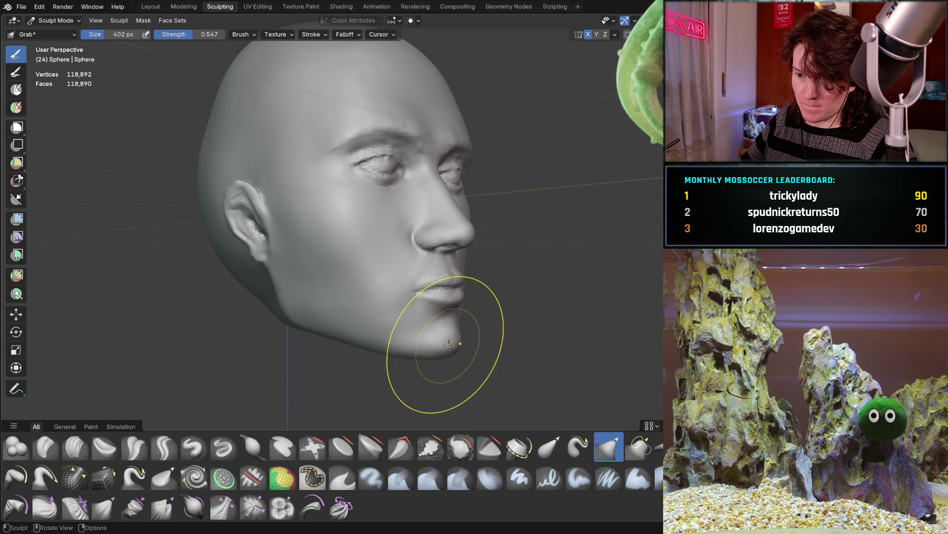
drag(405, 351, 406, 346)
mouse_move(428, 334)
middle_down()
mouse_move(437, 337)
mouse_move(435, 359)
middle_up()
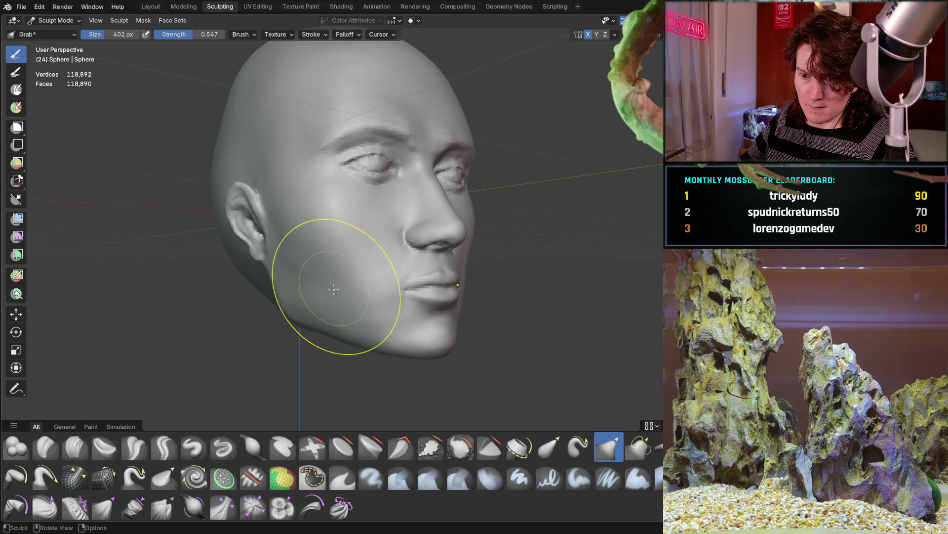
mouse_move(412, 266)
middle_down()
mouse_move(339, 286)
mouse_move(355, 290)
mouse_move(277, 284)
mouse_move(256, 303)
mouse_move(291, 293)
middle_up()
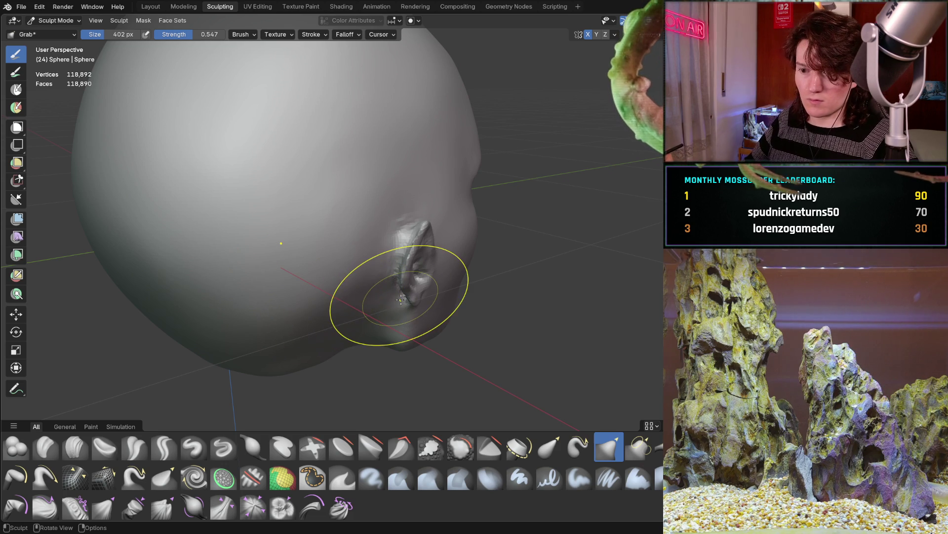
Step: Orbit from the ear side through three-quarter and front views to review the reshaped head
mouse_move(387, 281)
middle_down()
mouse_move(328, 265)
mouse_move(326, 273)
middle_up()
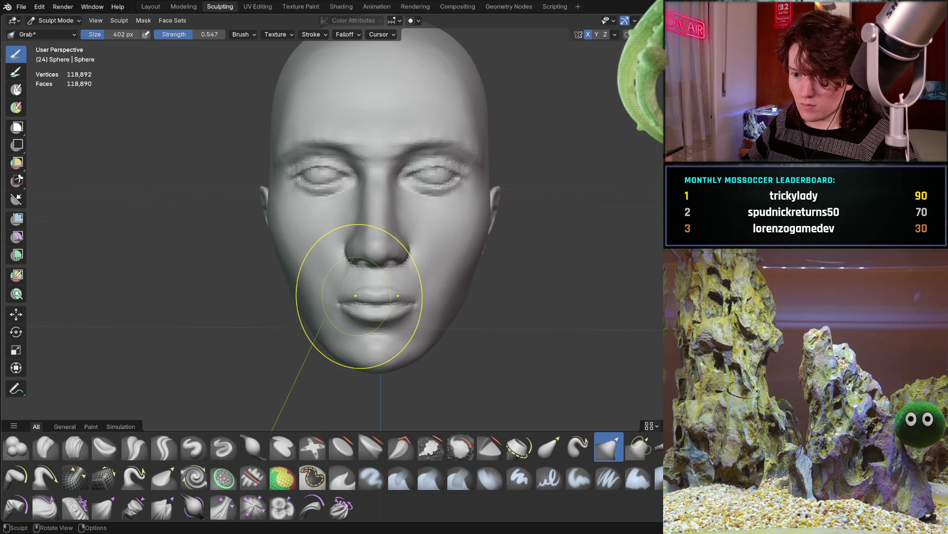
mouse_move(386, 302)
middle_down()
mouse_move(374, 289)
mouse_move(377, 296)
mouse_move(408, 286)
middle_up()
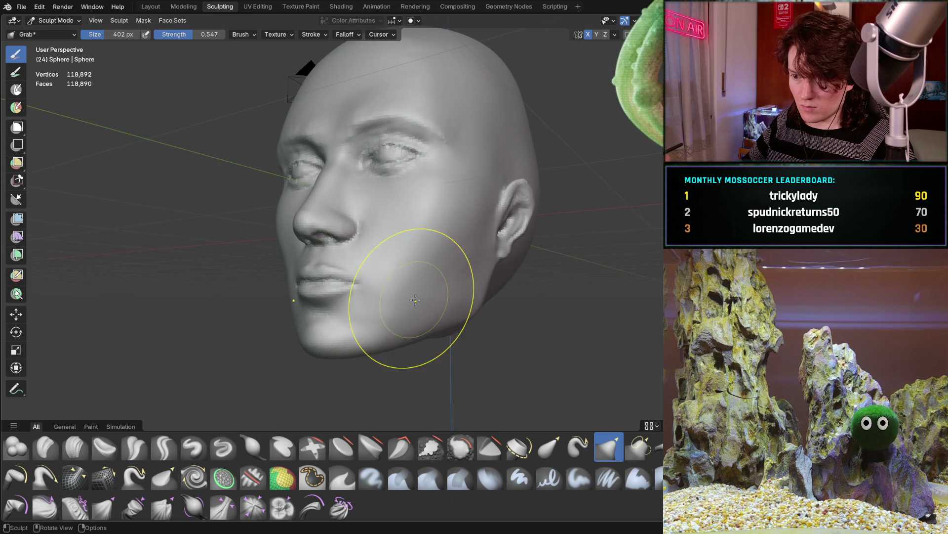
mouse_move(298, 323)
middle_down()
mouse_move(250, 311)
mouse_move(286, 288)
mouse_move(266, 311)
mouse_move(282, 297)
mouse_move(293, 304)
mouse_move(271, 302)
mouse_move(284, 300)
middle_up()
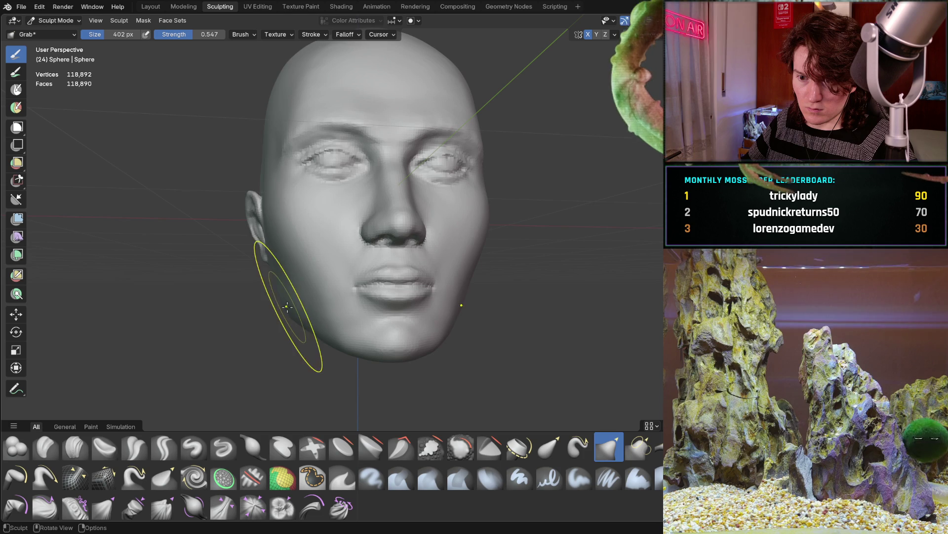
mouse_move(291, 312)
middle_down()
mouse_move(479, 303)
mouse_move(275, 320)
middle_up()
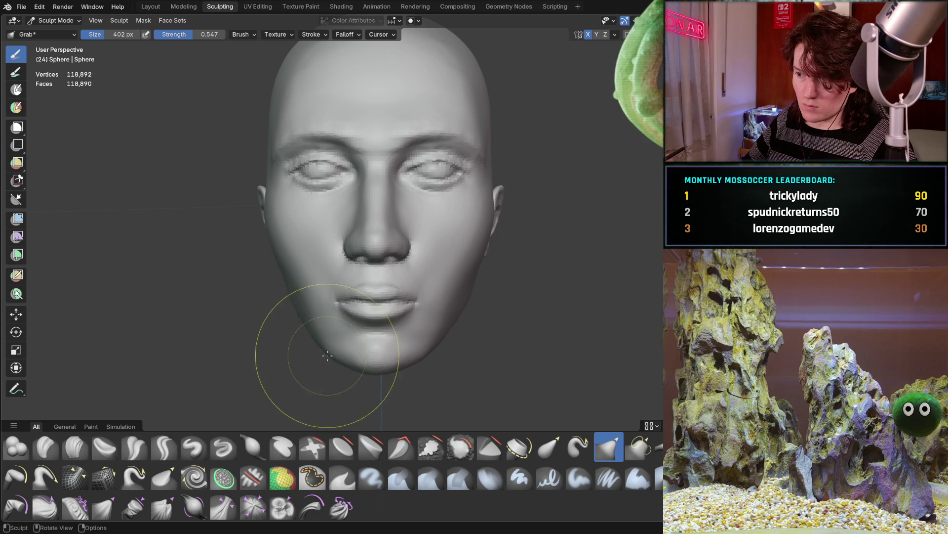
middle_drag(343, 362, 344, 359)
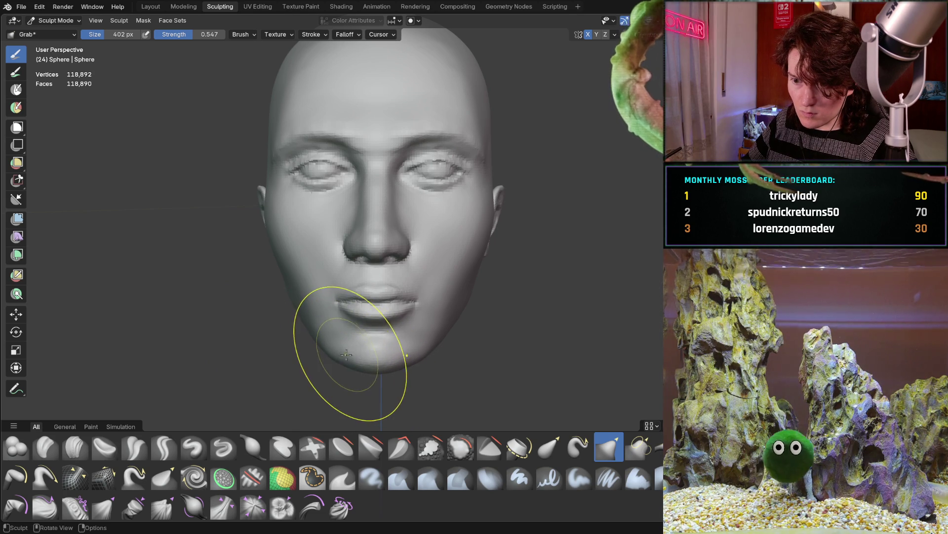
Step: Shrink the brush to 288 px, center the face, and switch to the Clay Strips brush
key(f)
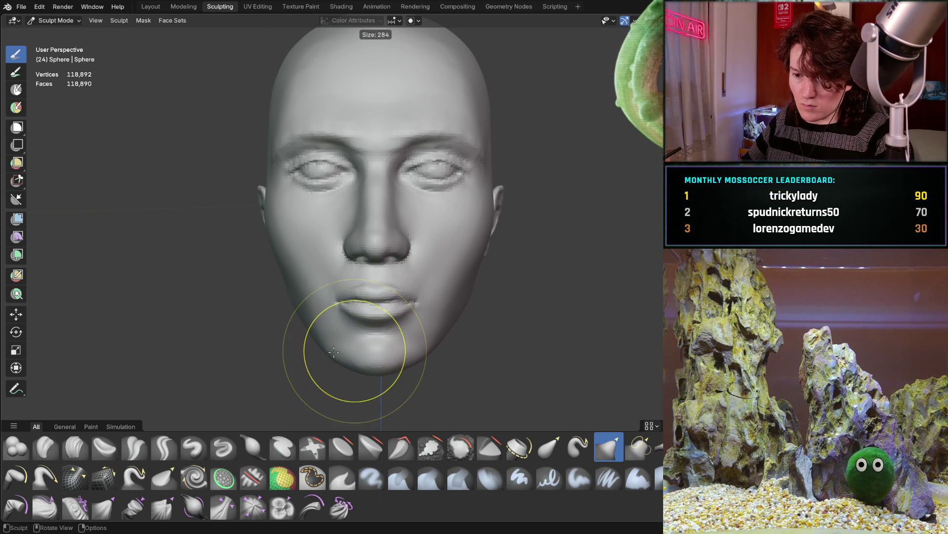
click(337, 354)
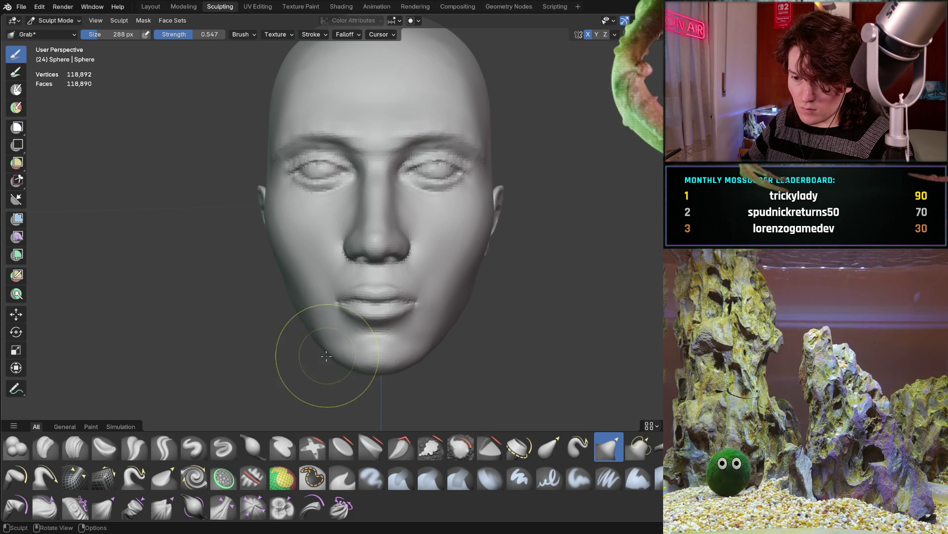
mouse_move(293, 354)
middle_down()
mouse_move(394, 314)
mouse_move(377, 328)
mouse_move(365, 315)
mouse_move(272, 330)
mouse_move(205, 309)
mouse_move(212, 313)
middle_up()
mouse_move(296, 313)
middle_down()
mouse_move(421, 316)
mouse_move(409, 328)
mouse_move(394, 320)
middle_up()
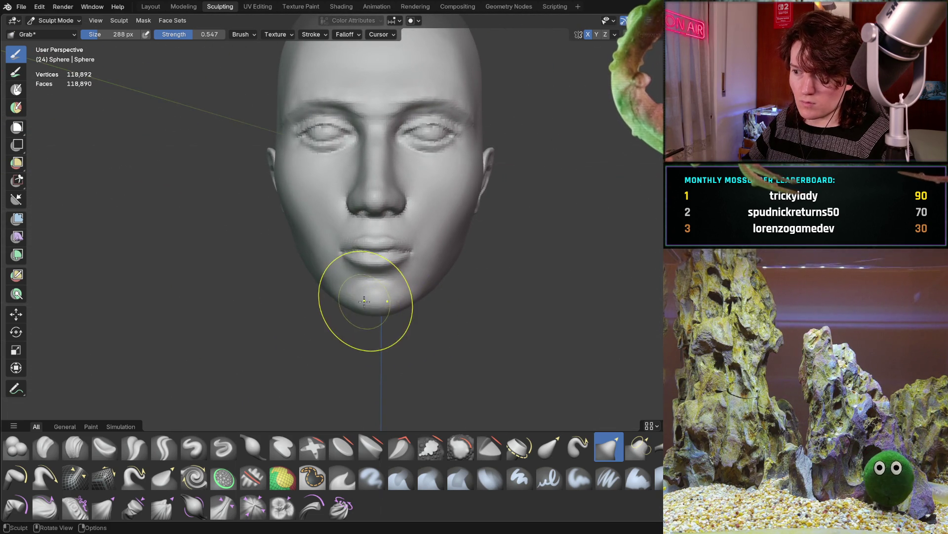
scroll(381, 313, up, 2)
shift+middle_drag(318, 377, 306, 380)
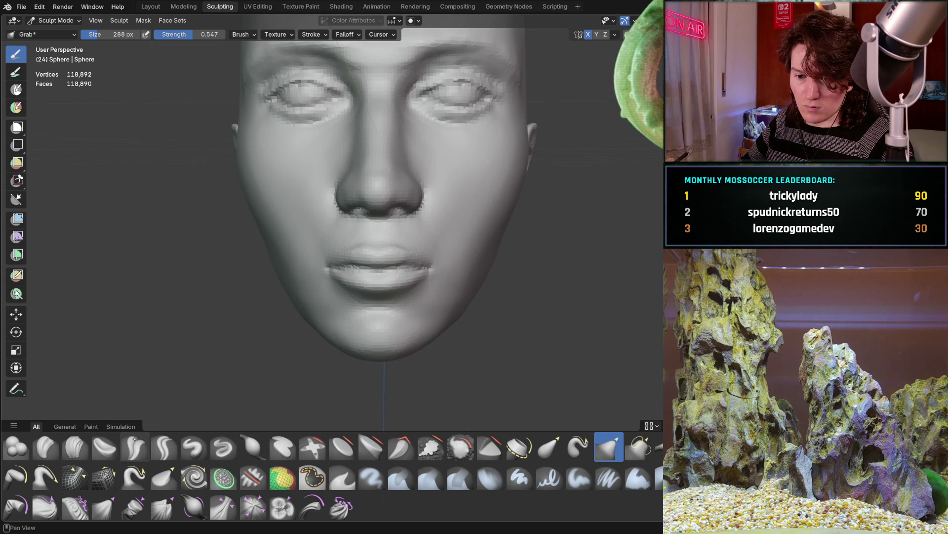
click(75, 447)
middle_drag(222, 247, 312, 223)
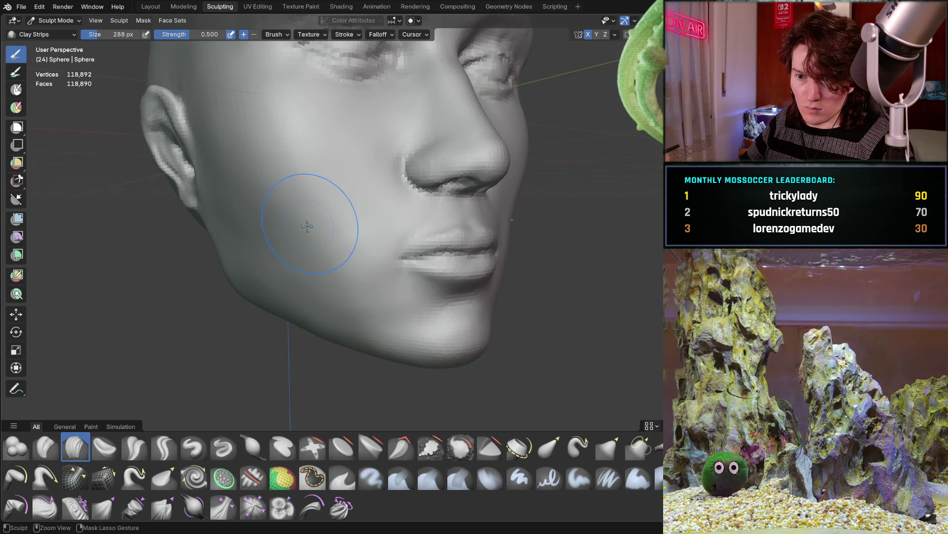
Step: Shrink Clay Strips to 174 px and lay strokes across the cheek and lower jaw toward the chin
key(f)
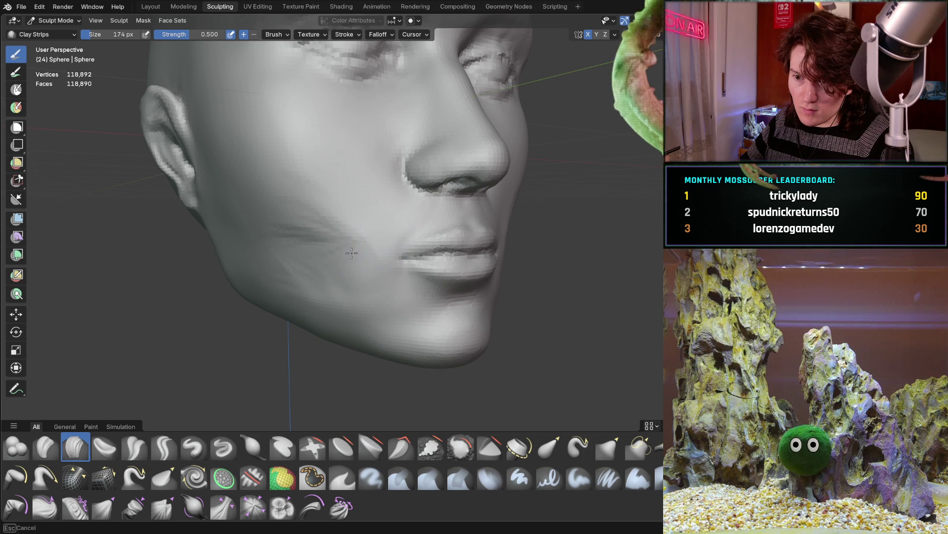
drag(360, 235, 351, 304)
mouse_move(268, 254)
mouse_down()
mouse_move(297, 212)
mouse_move(332, 235)
mouse_move(357, 302)
mouse_up()
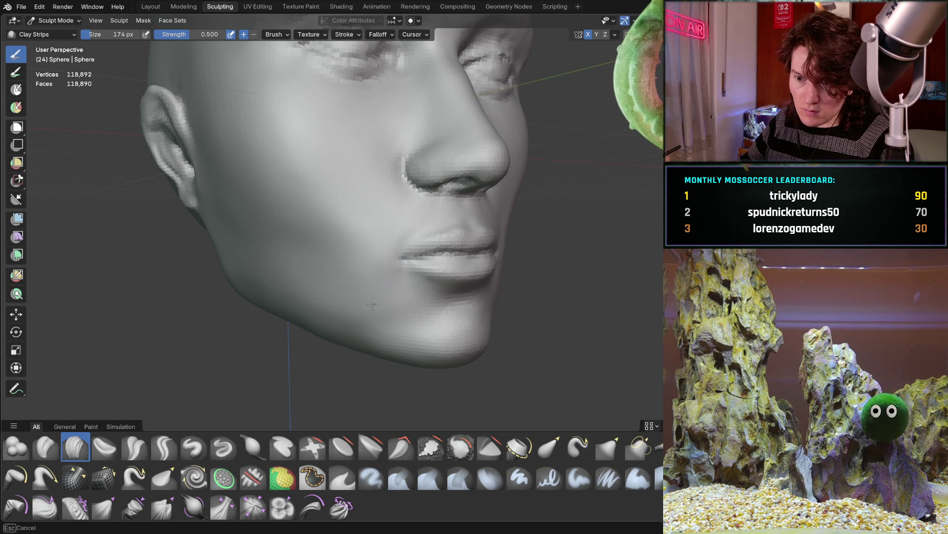
mouse_move(295, 275)
middle_down()
mouse_move(354, 317)
mouse_move(377, 265)
mouse_move(360, 259)
mouse_move(333, 290)
mouse_move(292, 306)
mouse_move(269, 287)
mouse_move(318, 239)
middle_up()
mouse_move(319, 240)
mouse_down()
mouse_move(328, 271)
mouse_move(381, 286)
mouse_move(350, 278)
mouse_up()
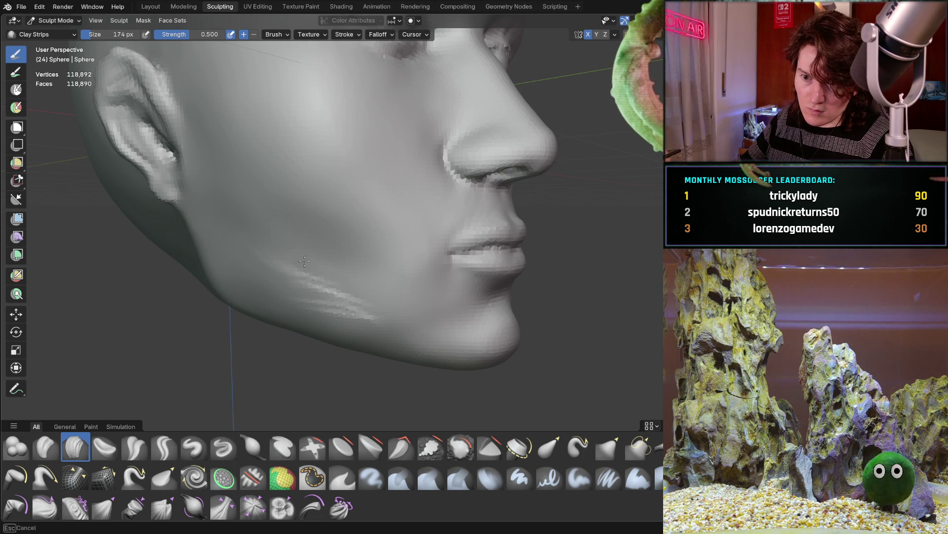
drag(287, 252, 329, 285)
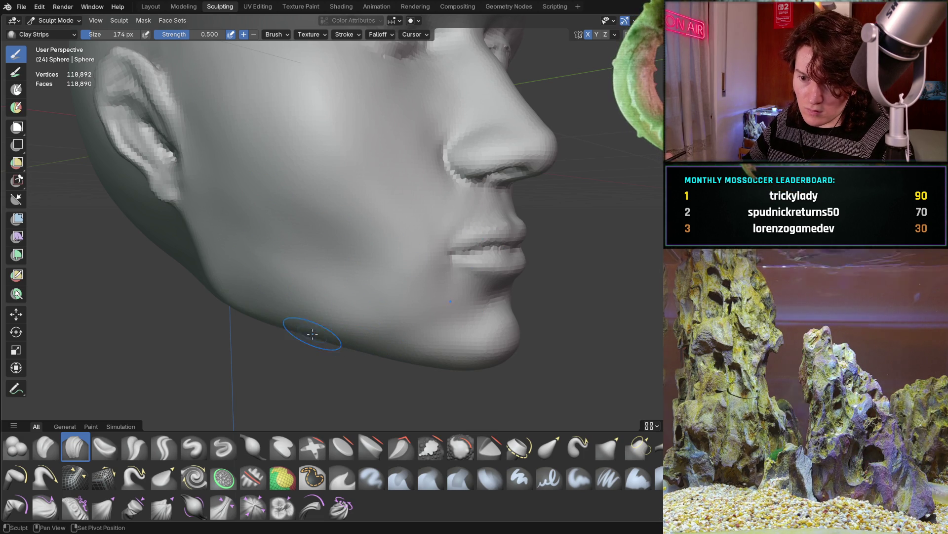
mouse_move(360, 275)
middle_down()
mouse_move(303, 298)
mouse_move(295, 285)
middle_up()
scroll(286, 321, down, 2)
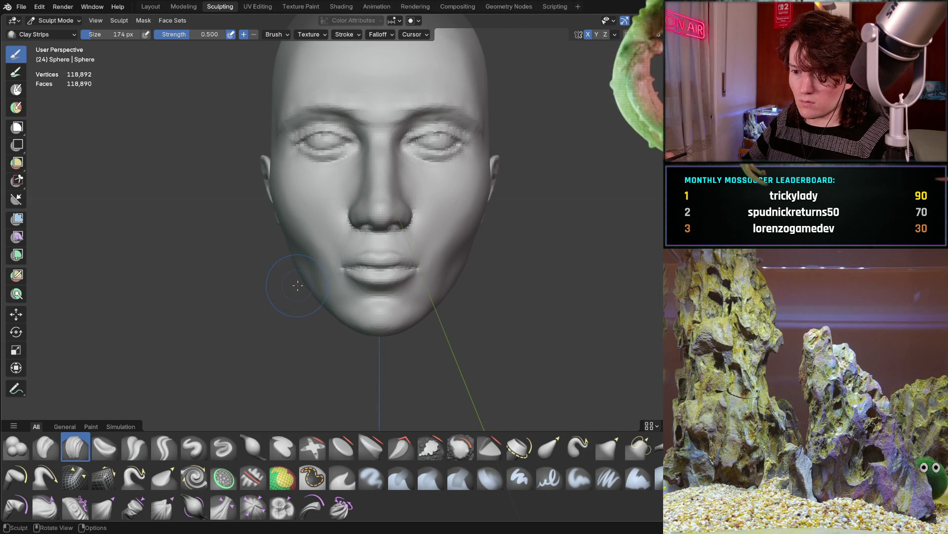
Step: From a side view, paint a Clay Strips stroke along the jawline toward the chin
mouse_move(253, 282)
middle_down()
mouse_move(275, 269)
mouse_move(369, 277)
mouse_move(377, 229)
middle_up()
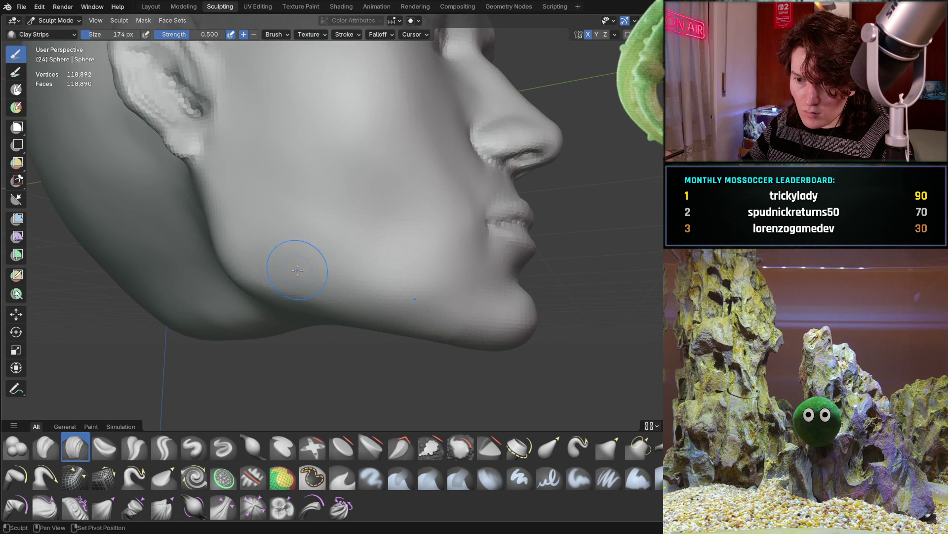
drag(269, 260, 413, 310)
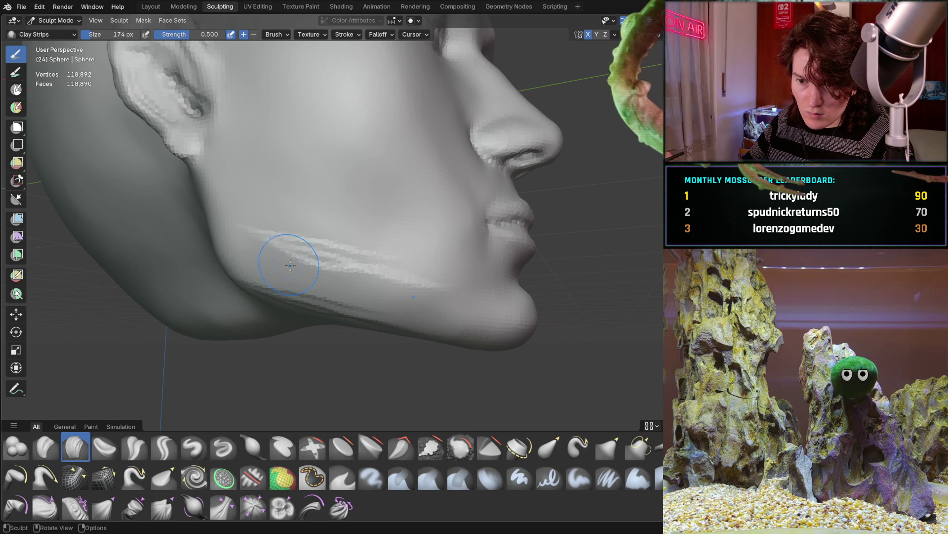
middle_drag(261, 273, 252, 276)
mouse_move(363, 291)
middle_down()
mouse_move(354, 323)
mouse_move(398, 331)
mouse_move(434, 307)
mouse_move(457, 319)
middle_up()
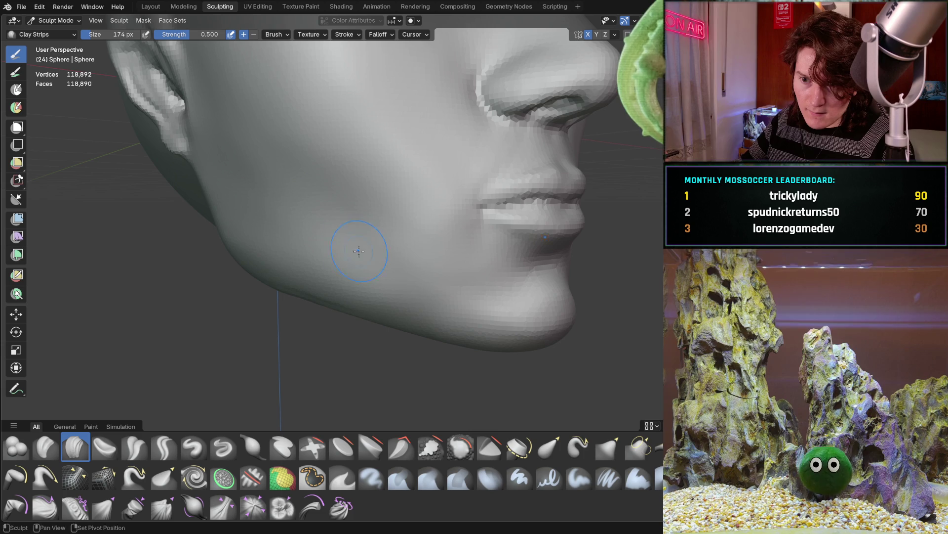
Step: Orbit between side profiles and the front to check how the jaw blends on both sides
middle_drag(337, 305, 315, 262)
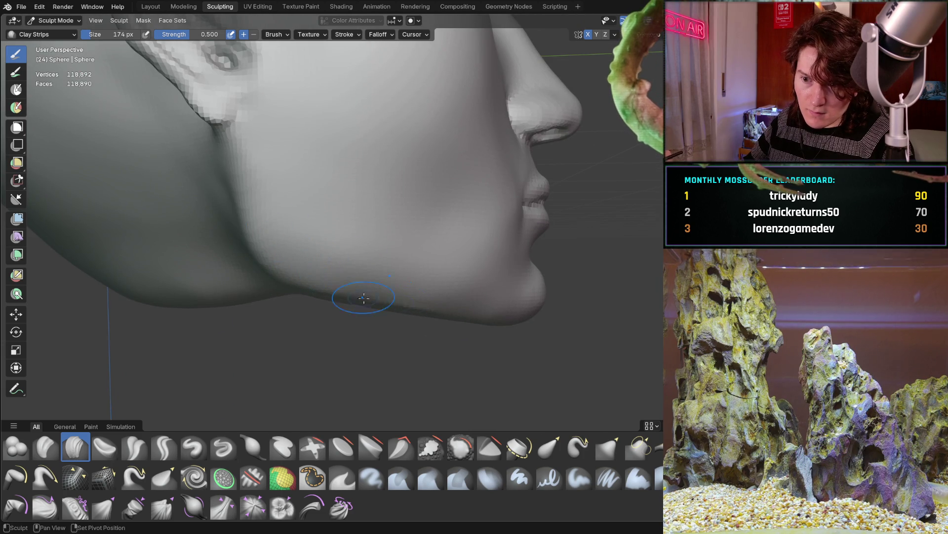
mouse_move(435, 305)
middle_down()
mouse_move(281, 290)
mouse_move(284, 308)
mouse_move(346, 276)
mouse_move(322, 296)
mouse_move(257, 284)
mouse_move(238, 262)
mouse_move(229, 298)
mouse_move(201, 318)
mouse_move(161, 312)
mouse_move(194, 303)
mouse_move(307, 318)
mouse_move(376, 271)
middle_up()
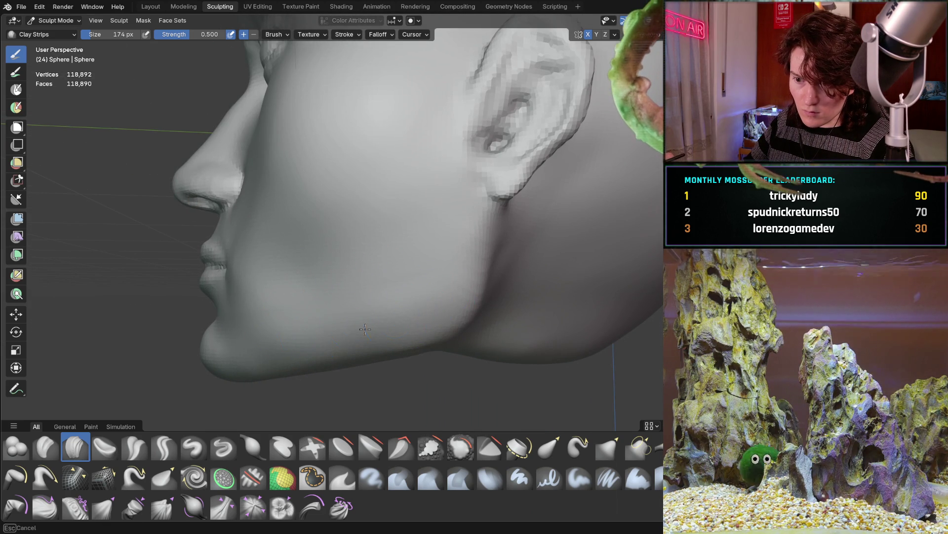
ctrl+middle_drag(376, 327, 375, 326)
mouse_move(428, 256)
middle_down()
mouse_move(286, 316)
mouse_move(383, 307)
middle_up()
scroll(409, 268, up, 5)
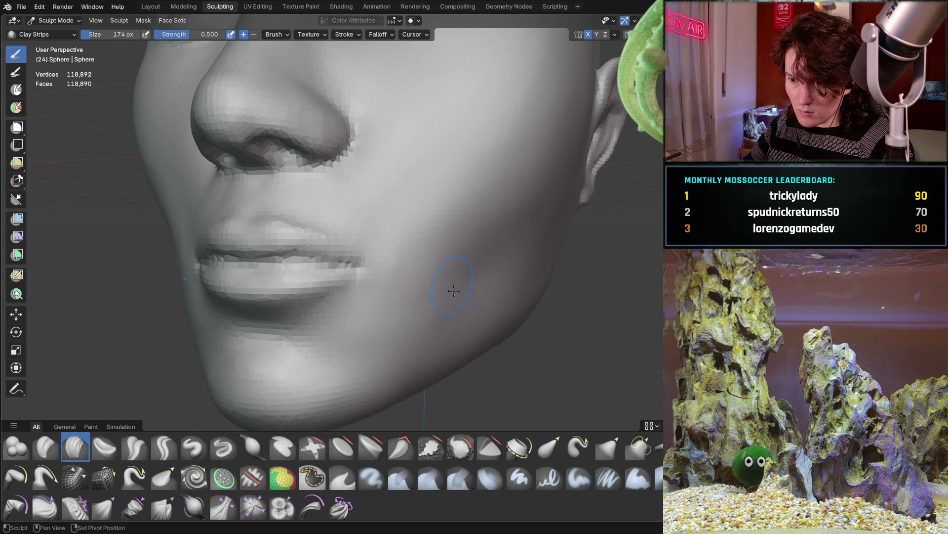
mouse_move(483, 207)
middle_down()
mouse_move(435, 229)
mouse_move(418, 250)
middle_up()
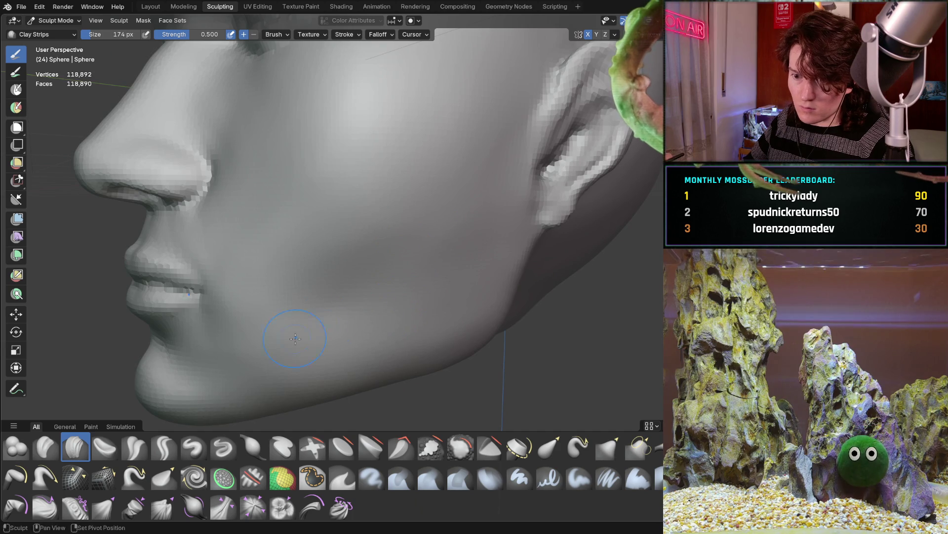
scroll(305, 365, down, 5)
mouse_move(304, 364)
middle_down()
mouse_move(387, 306)
mouse_move(363, 316)
mouse_move(275, 302)
mouse_move(345, 291)
mouse_move(418, 299)
middle_up()
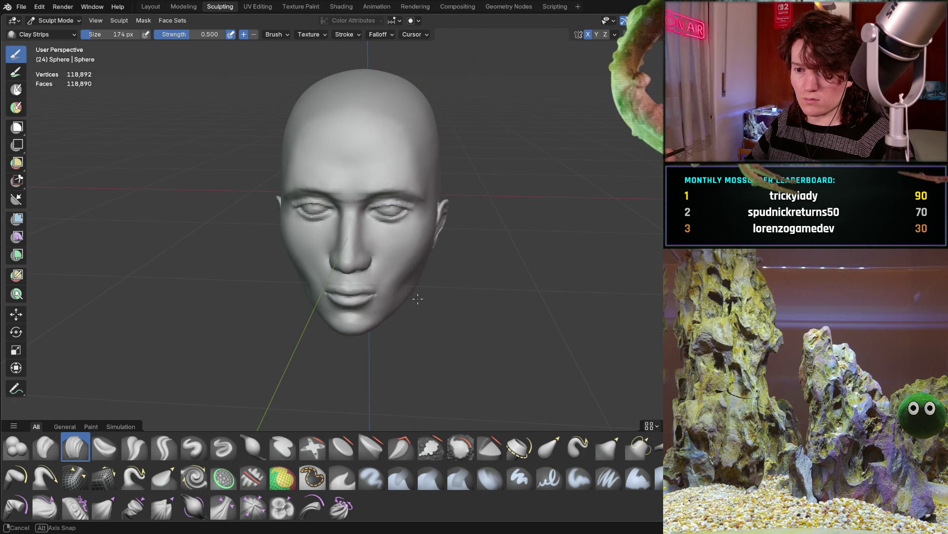
middle_drag(388, 259, 390, 245)
scroll(396, 255, up, 2)
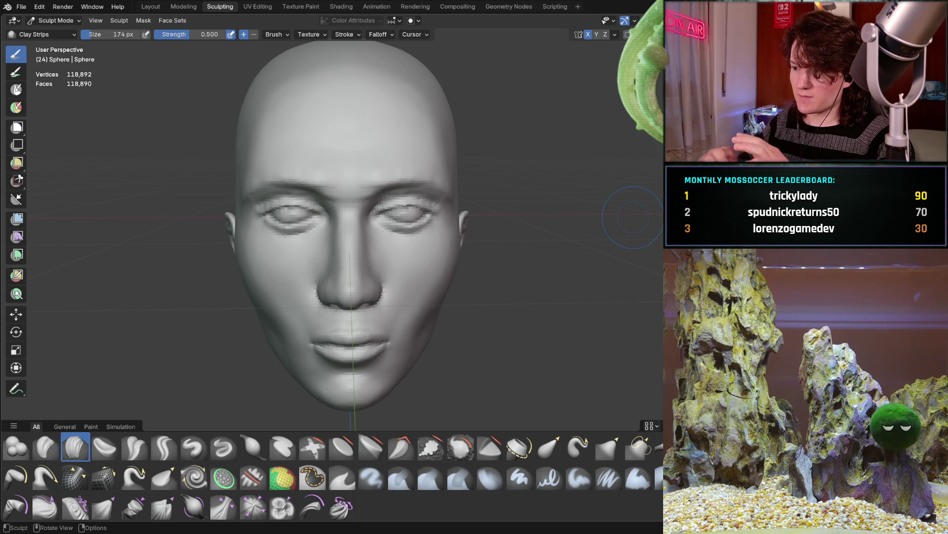
mouse_move(359, 230)
middle_down()
mouse_move(336, 267)
mouse_move(342, 249)
middle_up()
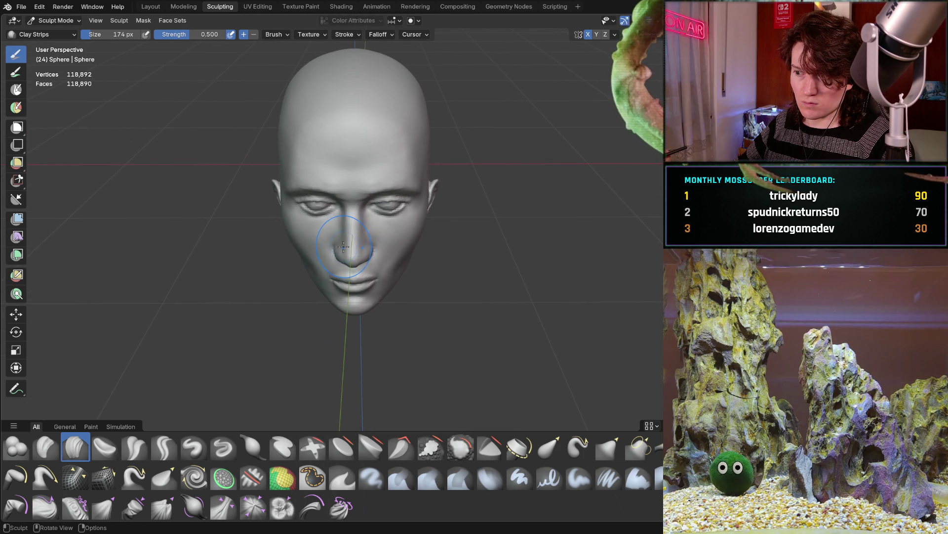
mouse_move(343, 246)
middle_down()
mouse_move(368, 256)
mouse_move(395, 215)
middle_up()
middle_drag(312, 251, 405, 216)
scroll(336, 242, up, 5)
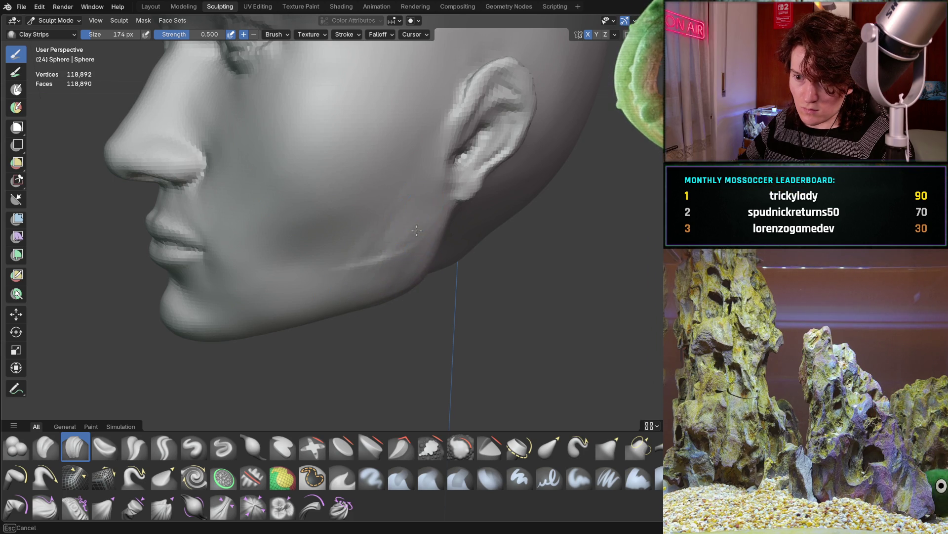
mouse_move(417, 232)
middle_down()
mouse_move(391, 243)
mouse_move(390, 197)
middle_up()
scroll(391, 243, up, 3)
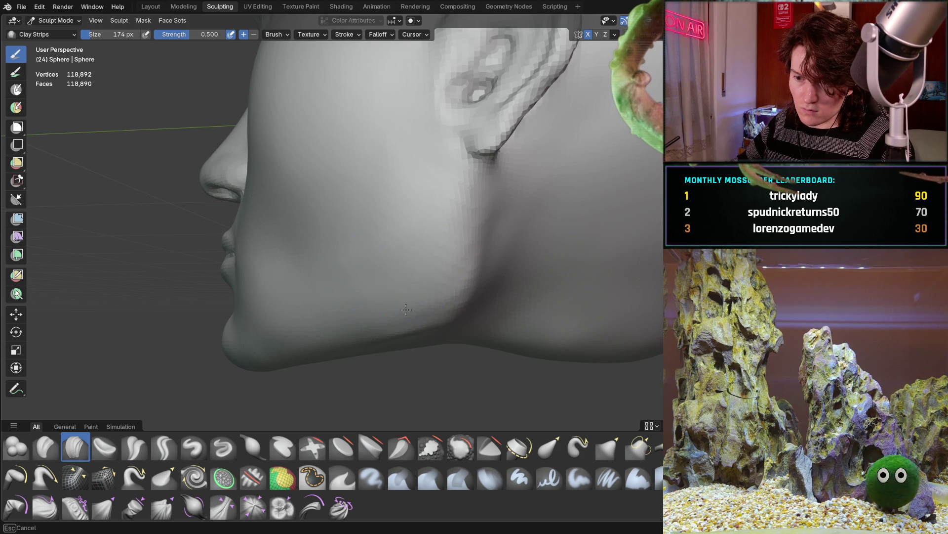
mouse_move(408, 211)
middle_down()
mouse_move(423, 222)
mouse_move(392, 216)
middle_up()
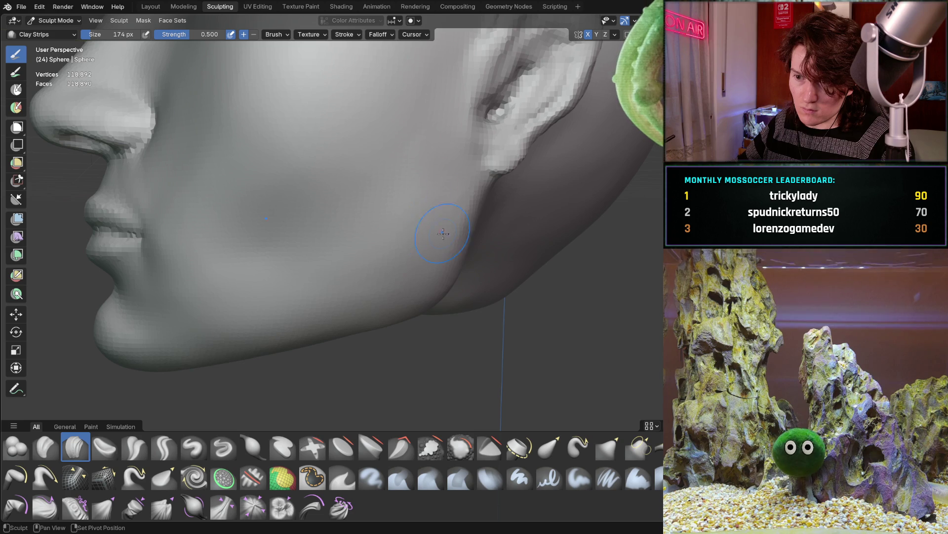
scroll(412, 172, down, 5)
middle_drag(413, 172, 395, 242)
scroll(355, 194, down, 3)
mouse_move(355, 193)
middle_down()
mouse_move(336, 262)
mouse_move(292, 258)
mouse_move(449, 267)
middle_up()
scroll(330, 273, up, 3)
scroll(292, 259, up, 4)
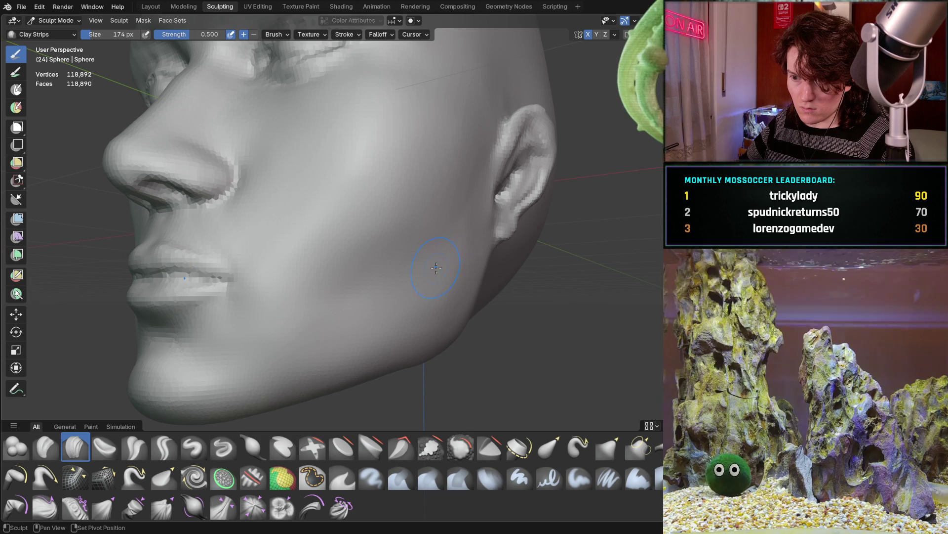
scroll(433, 303, down, 2)
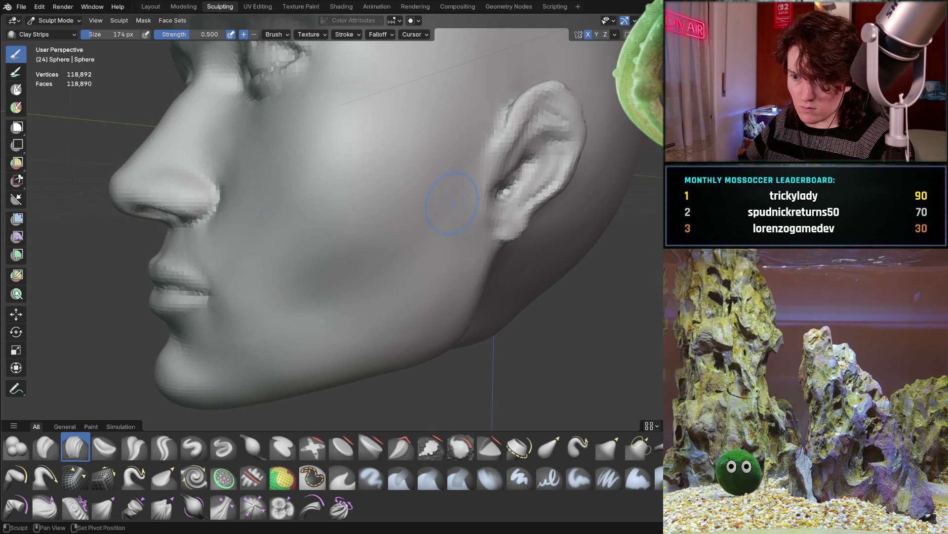
scroll(433, 303, down, 3)
mouse_move(433, 303)
middle_down()
mouse_move(329, 294)
mouse_move(391, 221)
mouse_move(393, 247)
mouse_move(374, 210)
mouse_move(369, 247)
mouse_move(303, 195)
mouse_move(284, 226)
mouse_move(314, 258)
mouse_move(303, 265)
middle_up()
scroll(367, 241, up, 5)
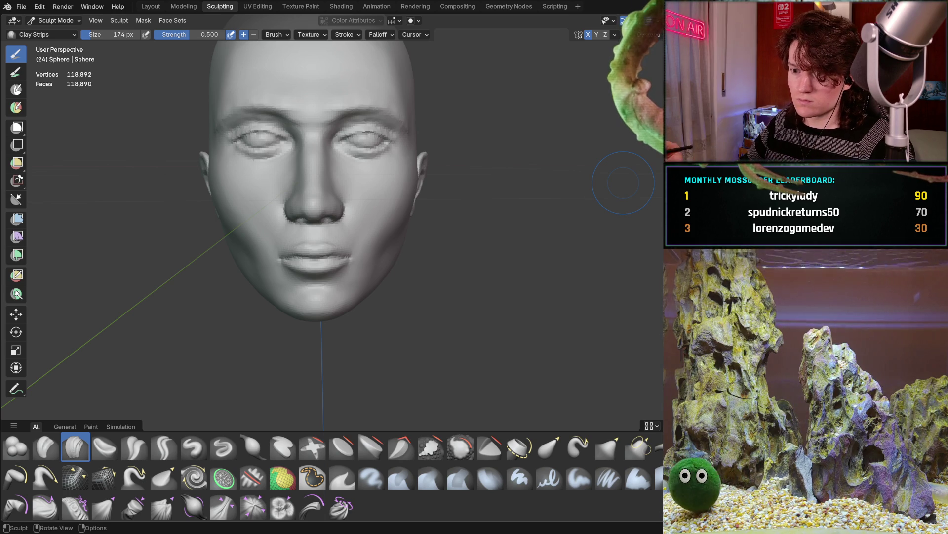
Step: Deepen the cheek crease and lay clay strips along the cheek below the ear toward the jaw
mouse_move(405, 272)
middle_down()
mouse_move(369, 228)
mouse_move(346, 242)
middle_up()
scroll(295, 266, up, 5)
drag(295, 267, 306, 257)
drag(393, 170, 316, 223)
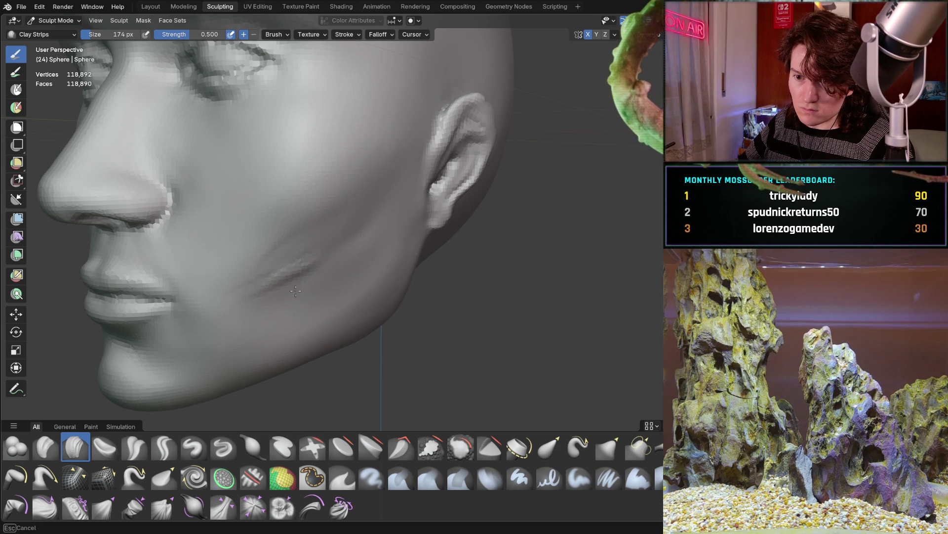
drag(229, 287, 319, 313)
Step: Orbit to a three-quarter left view and zoom in on the cheek and ear
middle_drag(387, 268, 373, 227)
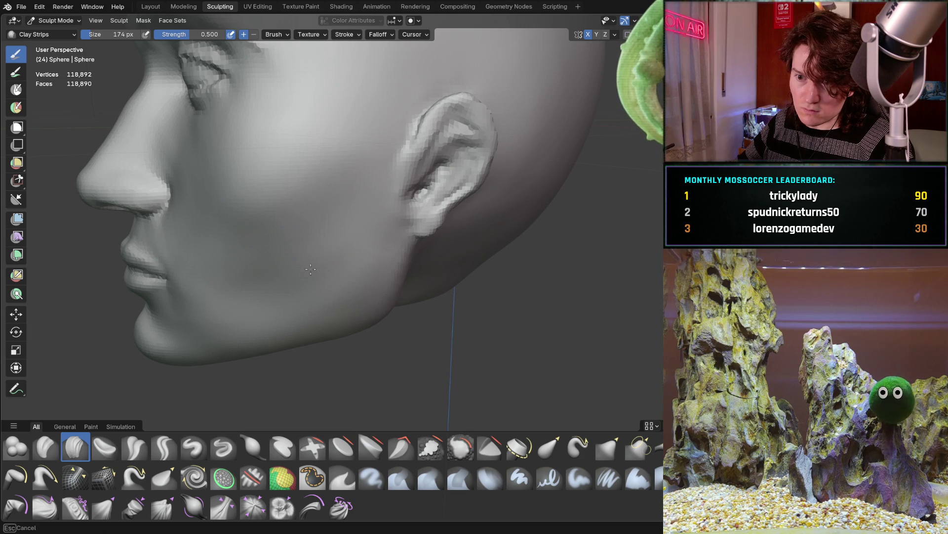
middle_drag(320, 241, 357, 207)
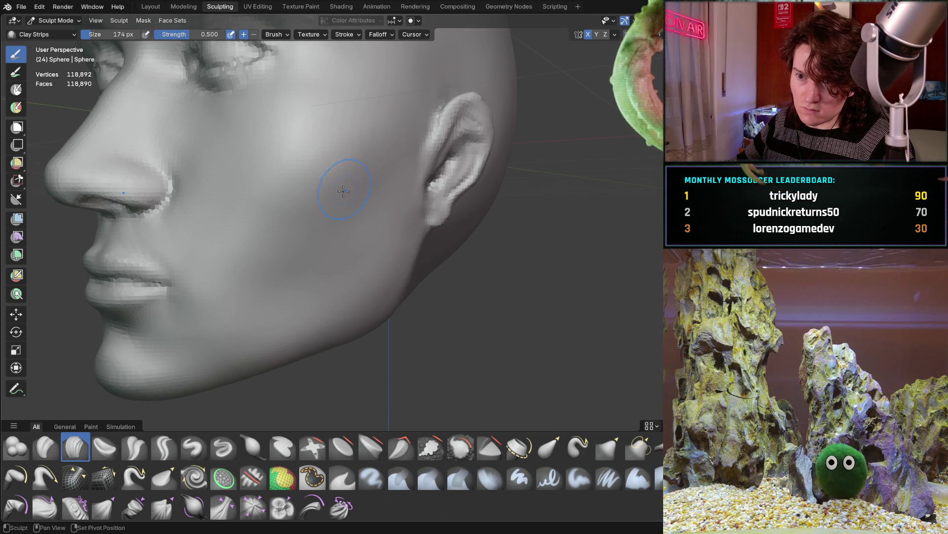
mouse_move(226, 286)
middle_down()
mouse_move(317, 265)
mouse_move(302, 244)
middle_up()
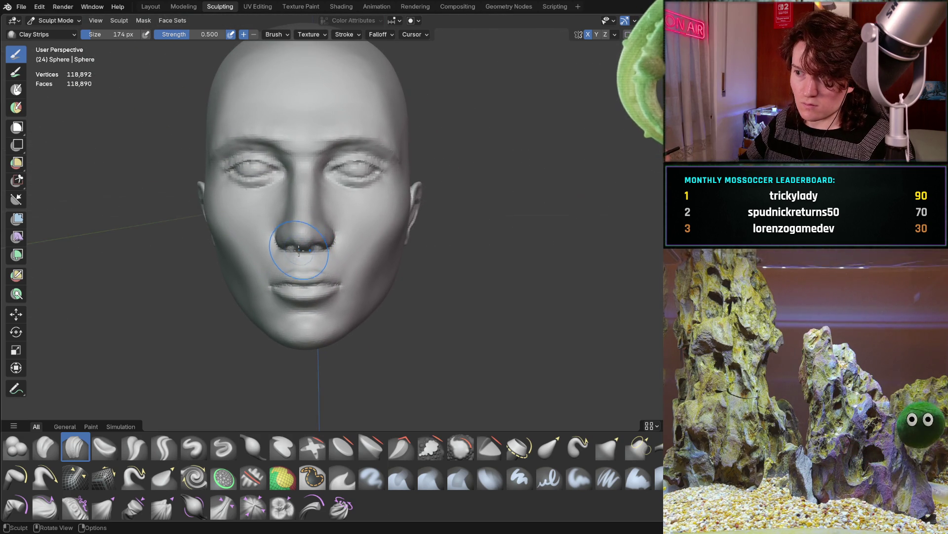
mouse_move(290, 244)
middle_down()
mouse_move(210, 241)
mouse_move(226, 240)
mouse_move(229, 278)
middle_up()
scroll(242, 252, up, 5)
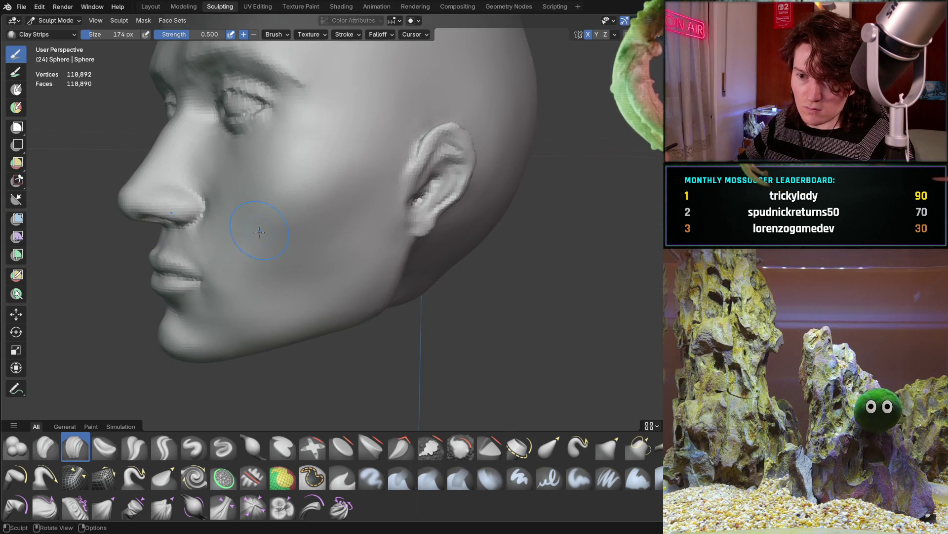
scroll(261, 229, up, 1)
shift+middle_drag(259, 197, 294, 209)
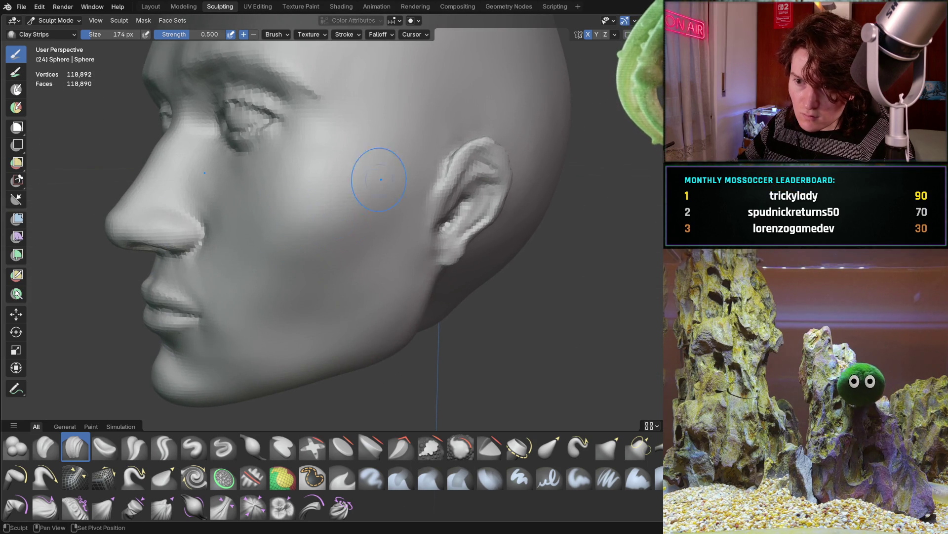
Step: Zoom in close and turn the head frontally so the jaw under the left ear fills the view
shift+middle_drag(287, 308, 296, 307)
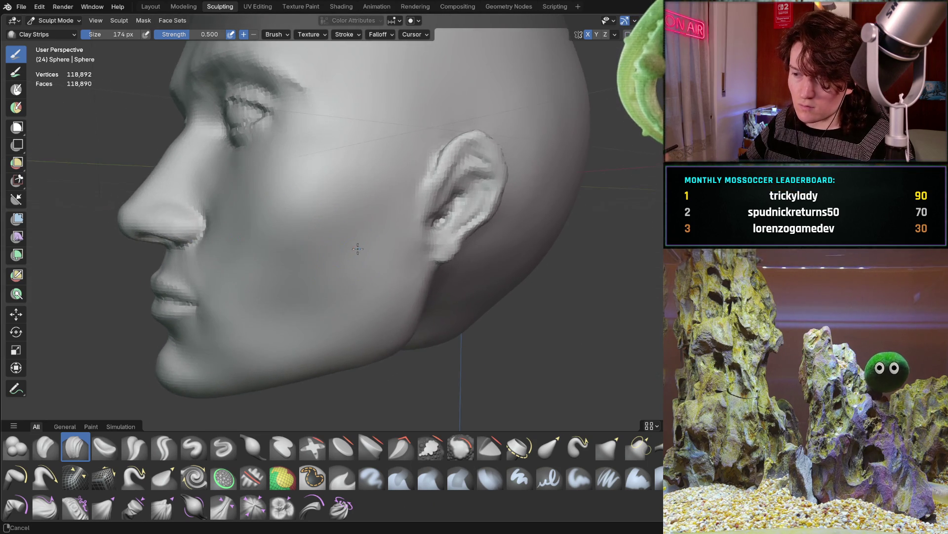
scroll(356, 247, up, 3)
scroll(317, 237, up, 2)
scroll(373, 241, down, 5)
mouse_move(345, 257)
middle_down()
mouse_move(279, 301)
mouse_move(303, 303)
middle_up()
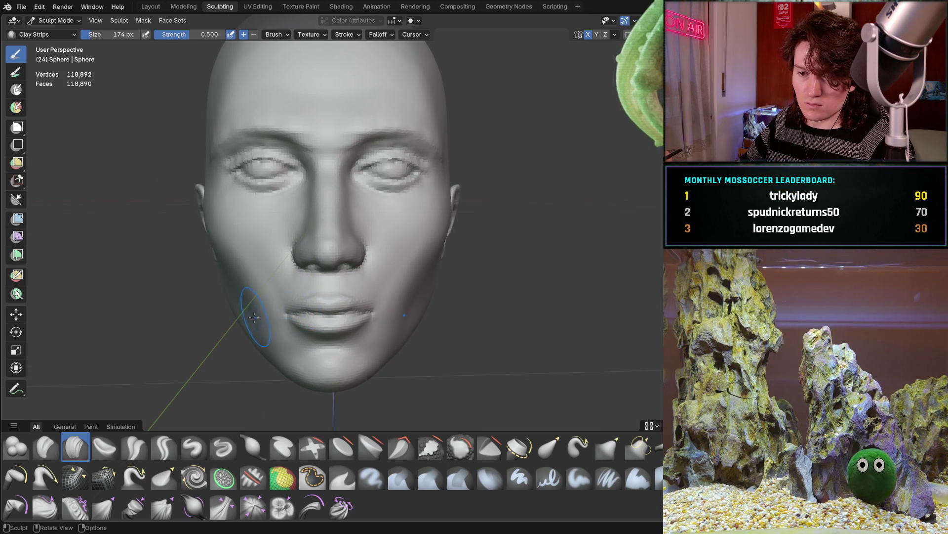
mouse_move(236, 312)
middle_down()
mouse_move(246, 316)
mouse_move(206, 304)
mouse_move(159, 309)
mouse_move(144, 297)
mouse_move(251, 324)
mouse_move(184, 313)
mouse_move(347, 244)
mouse_move(311, 248)
middle_up()
scroll(205, 274, up, 2)
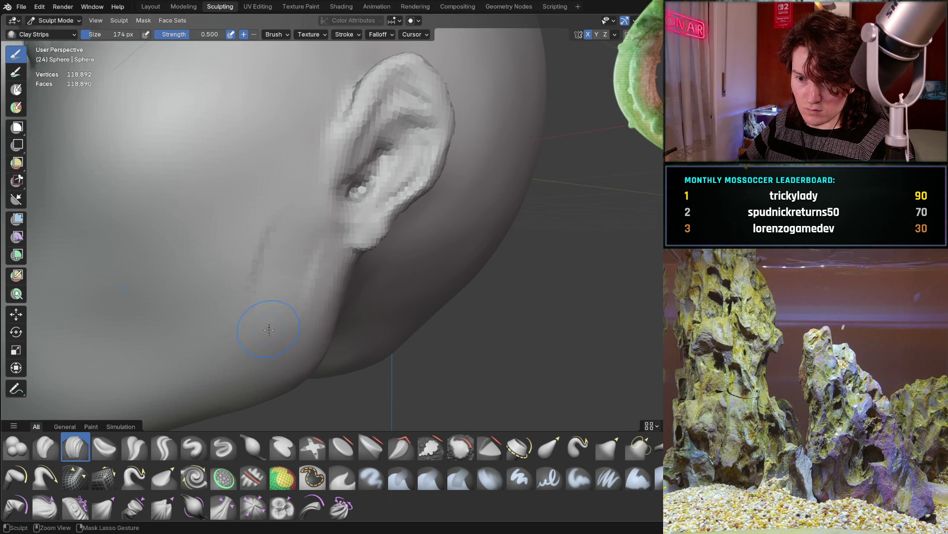
Step: Build up the jaw edge below the ear with Clay Strips, then smooth the jaw crease
mouse_move(304, 275)
mouse_down()
mouse_move(279, 178)
mouse_move(286, 247)
mouse_move(276, 168)
mouse_move(306, 269)
mouse_up()
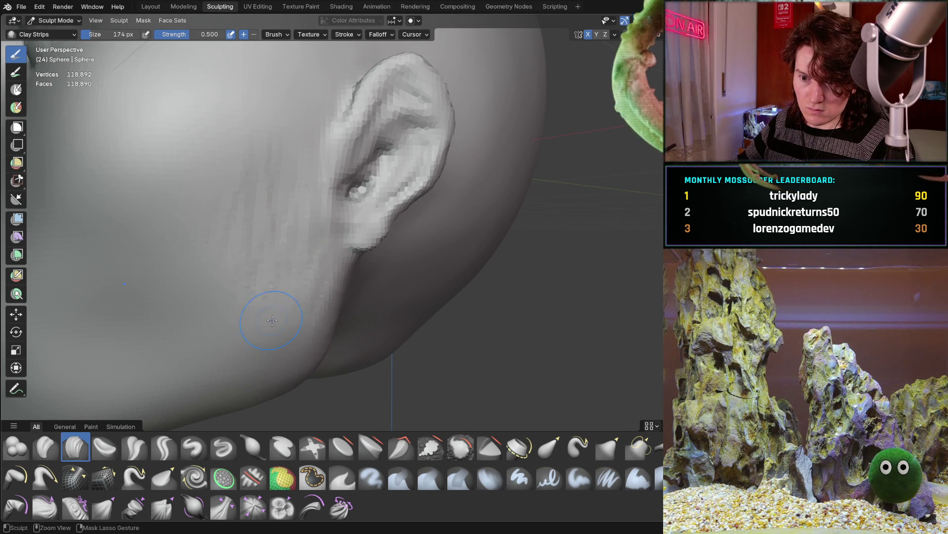
shift+middle_drag(272, 285, 301, 239)
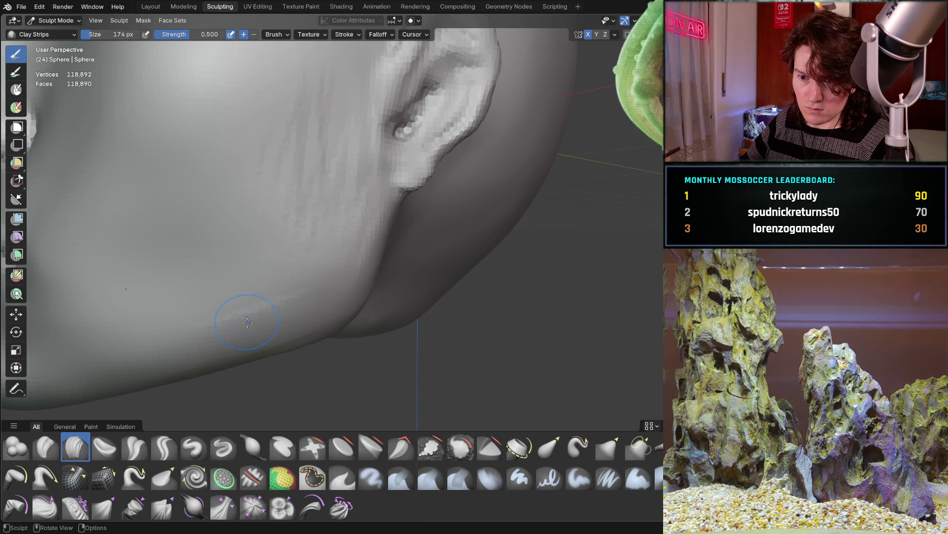
drag(349, 309, 240, 295)
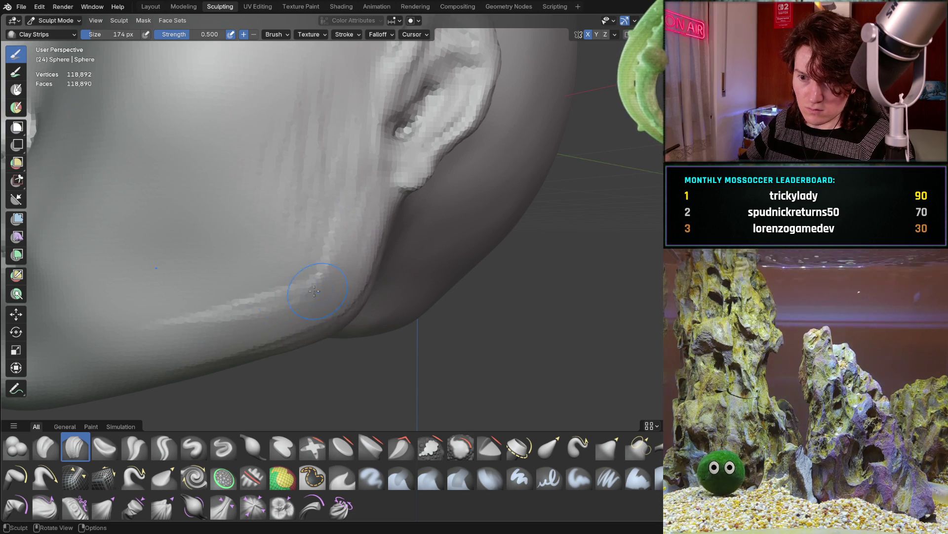
middle_drag(246, 323, 212, 310)
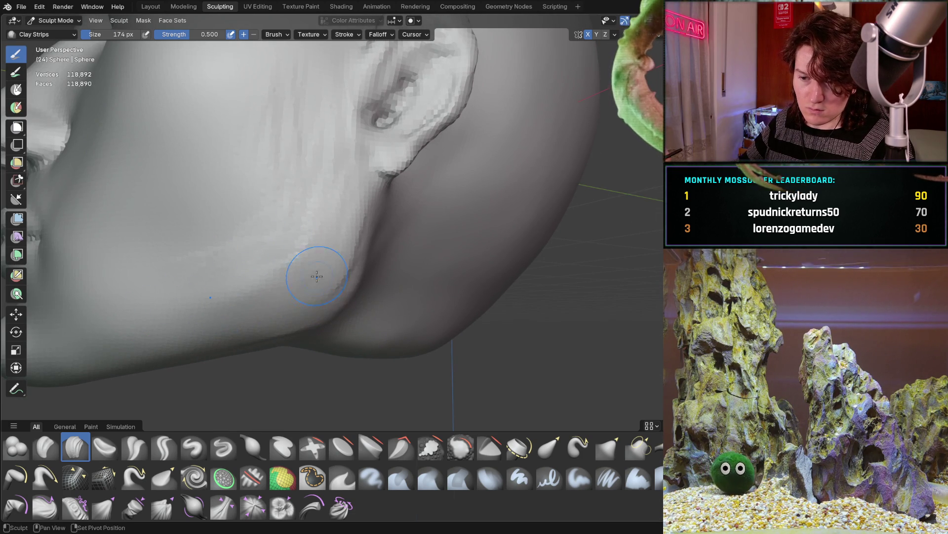
mouse_move(250, 271)
shift+mouse_down()
mouse_move(197, 252)
mouse_move(197, 307)
mouse_move(318, 259)
mouse_move(296, 226)
mouse_move(301, 201)
shift+mouse_up()
Step: Zoom out and orbit the head to a frontal view to check the jawline
scroll(301, 201, down, 5)
mouse_move(313, 117)
middle_down()
mouse_move(227, 239)
mouse_move(346, 237)
middle_up()
scroll(351, 237, up, 5)
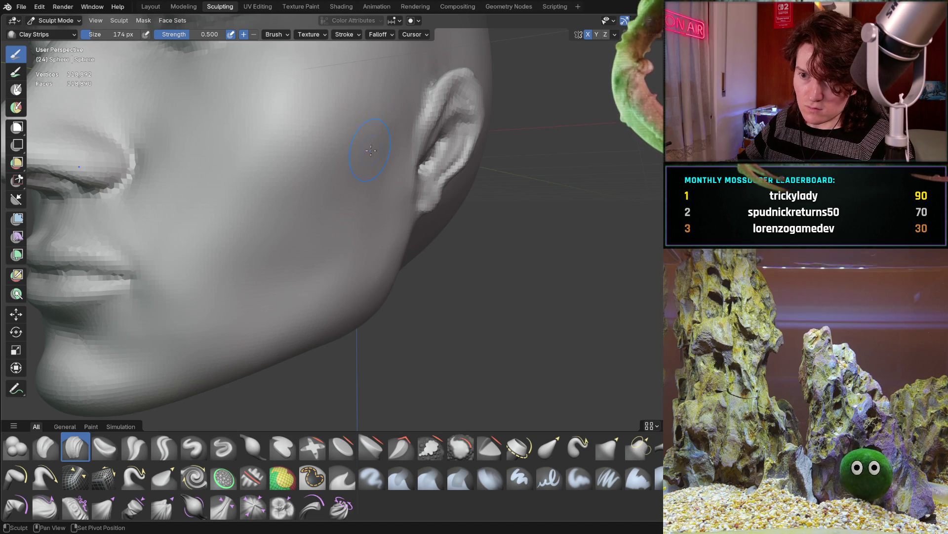
key(b)
scroll(336, 249, down, 4)
mouse_move(335, 248)
middle_down()
mouse_move(297, 253)
mouse_move(284, 275)
middle_up()
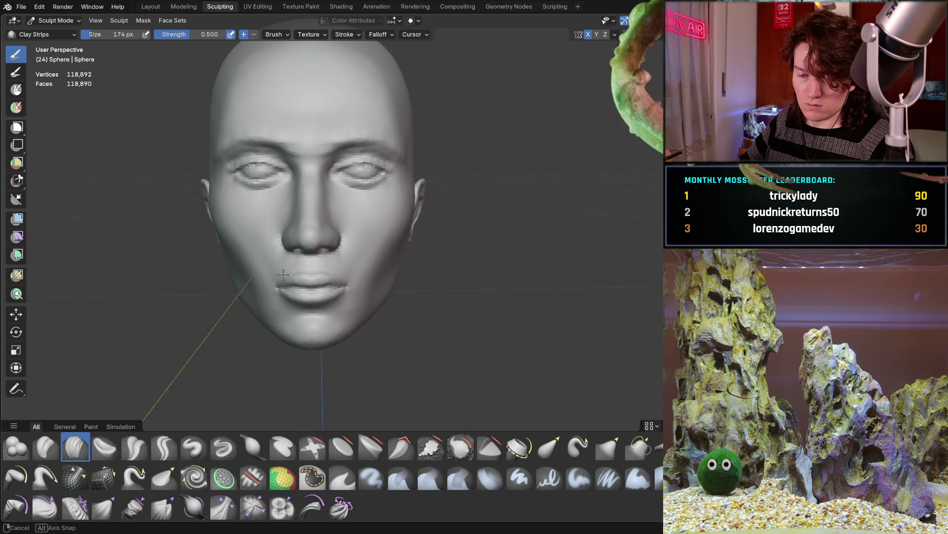
mouse_move(280, 275)
middle_down()
mouse_move(326, 229)
mouse_move(297, 193)
middle_up()
scroll(298, 193, up, 6)
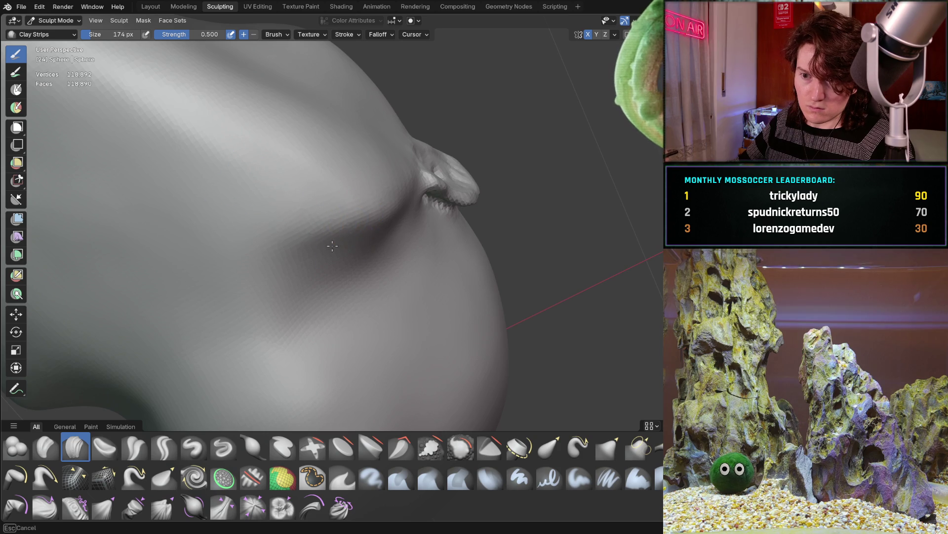
scroll(357, 228, down, 8)
mouse_move(357, 228)
middle_down()
mouse_move(254, 282)
mouse_move(305, 255)
mouse_move(292, 219)
mouse_move(175, 307)
mouse_move(245, 365)
mouse_move(302, 267)
mouse_move(306, 231)
mouse_move(295, 241)
middle_up()
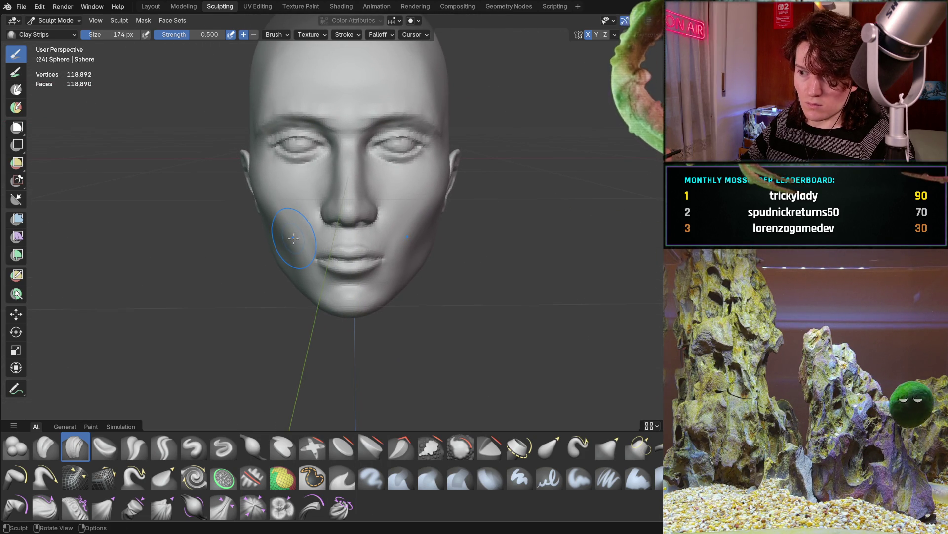
mouse_move(297, 234)
middle_down()
mouse_move(277, 253)
mouse_move(311, 238)
mouse_move(291, 250)
mouse_move(306, 211)
middle_up()
scroll(345, 197, up, 5)
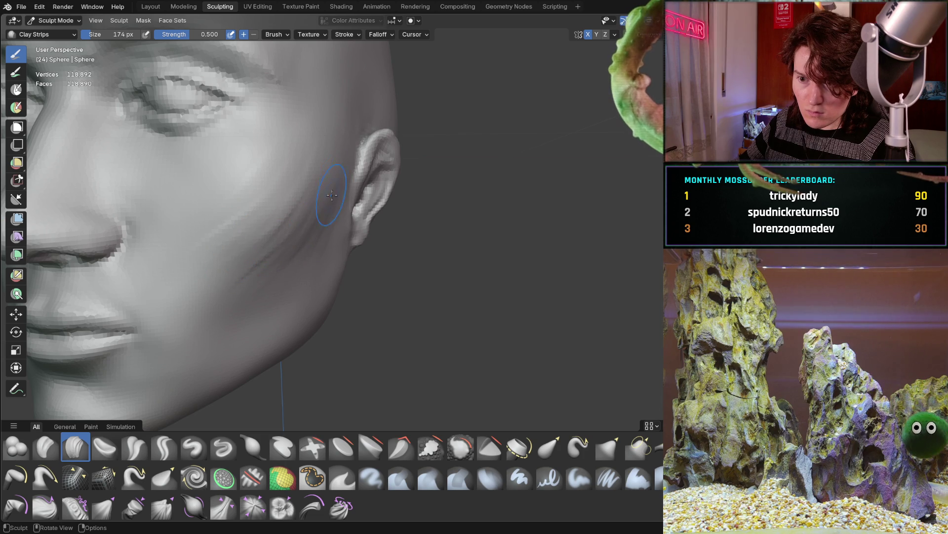
middle_drag(332, 190, 334, 190)
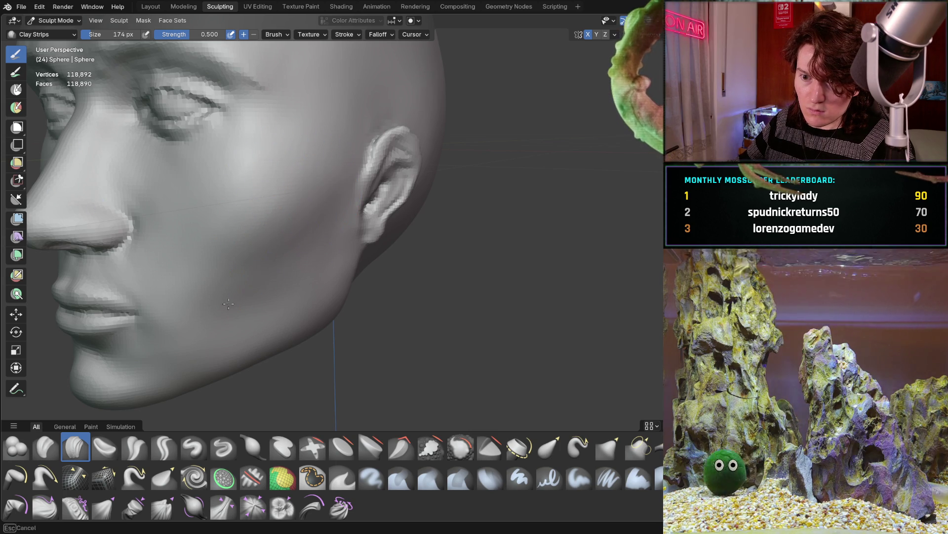
mouse_move(260, 190)
middle_down()
mouse_move(209, 257)
mouse_move(243, 239)
mouse_move(302, 174)
middle_up()
scroll(303, 174, up, 3)
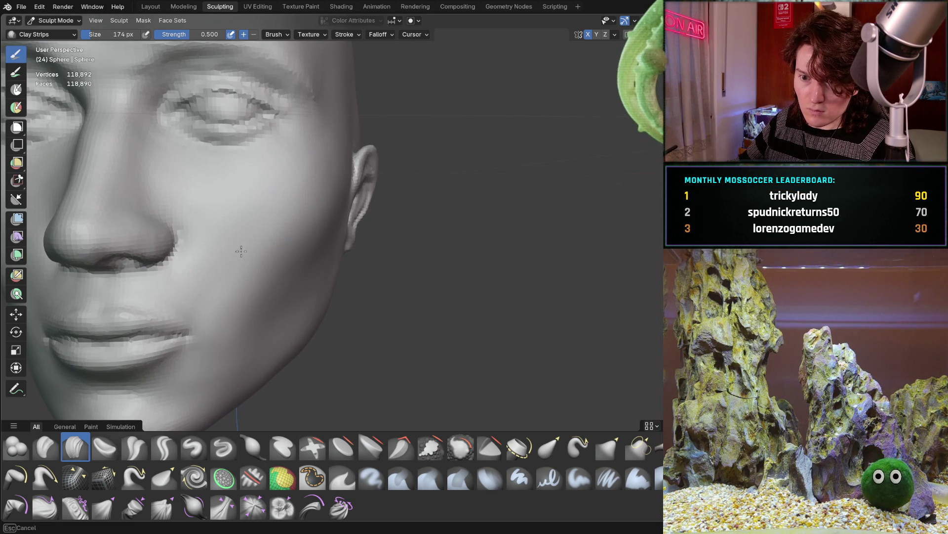
scroll(349, 140, down, 5)
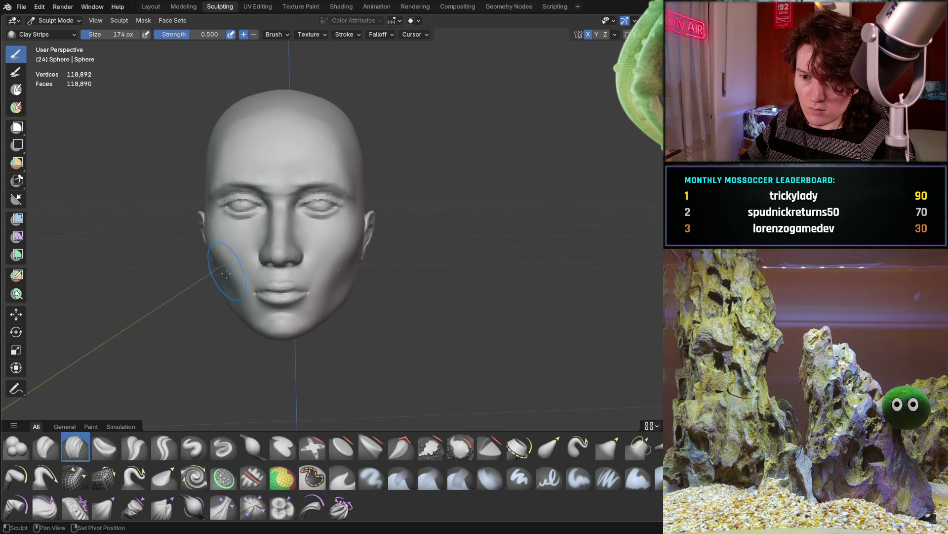
Step: Zoom and orbit the head slightly to frame the cheek between nose and ear
scroll(289, 194, up, 8)
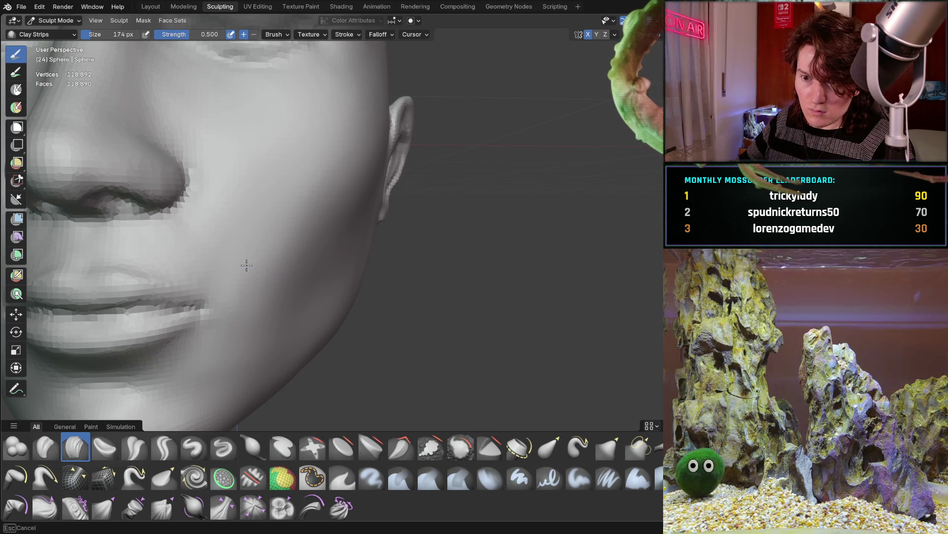
scroll(308, 205, down, 5)
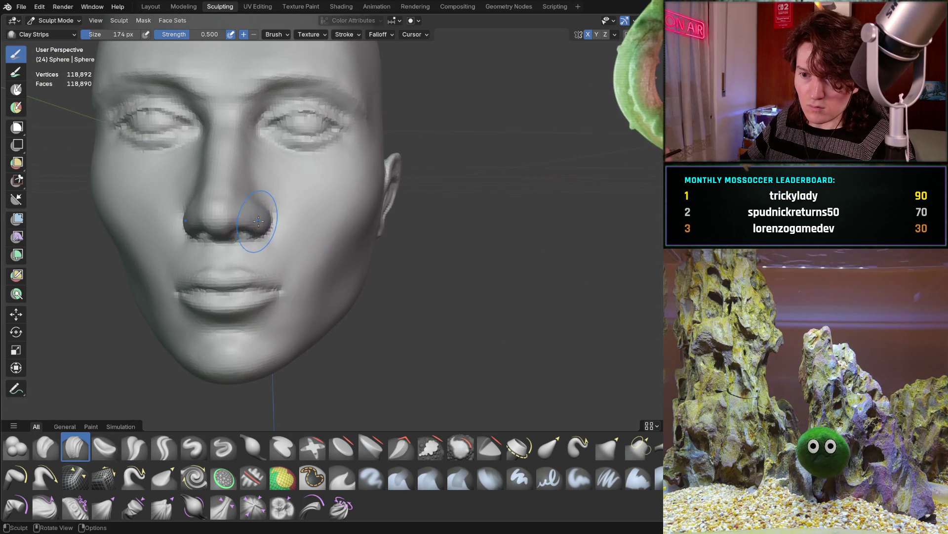
scroll(268, 214, down, 5)
mouse_move(268, 214)
middle_down()
mouse_move(236, 275)
mouse_move(339, 245)
mouse_move(396, 248)
mouse_move(337, 257)
mouse_move(337, 234)
mouse_move(272, 267)
middle_up()
scroll(274, 267, up, 3)
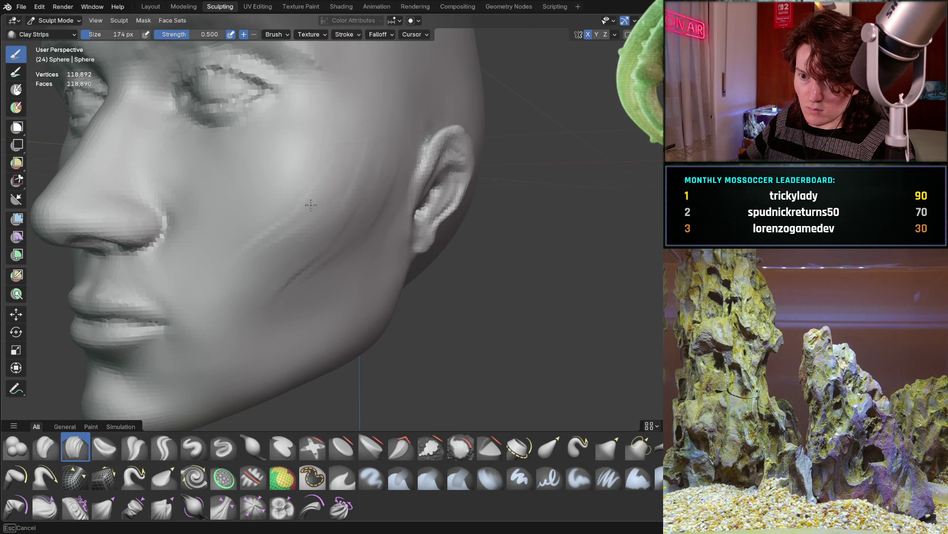
Step: Carve a diagonal Clay Strips crease into the cheek, then soften it and review from several angles
mouse_move(342, 218)
mouse_down()
mouse_move(349, 155)
mouse_move(334, 220)
mouse_up()
middle_drag(334, 220, 311, 237)
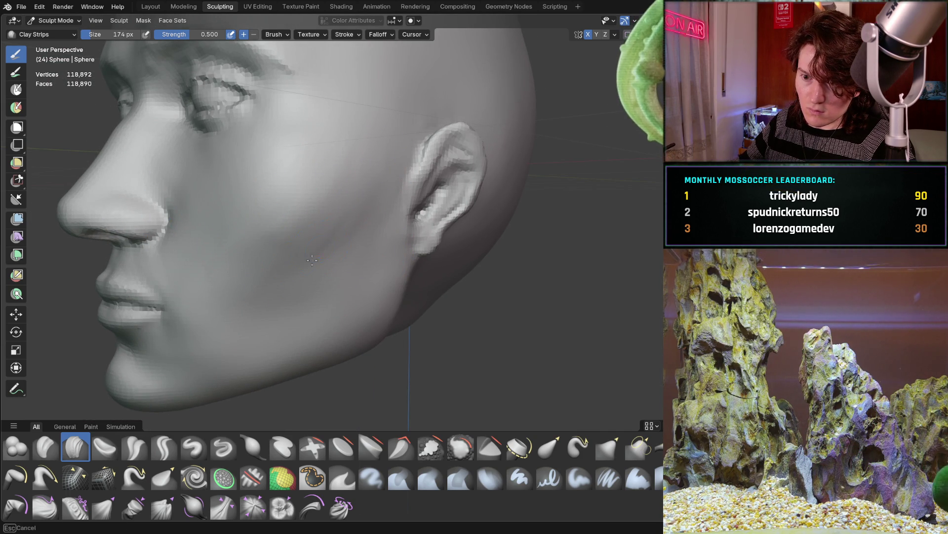
drag(285, 252, 285, 252)
mouse_move(250, 252)
middle_down()
mouse_move(313, 247)
mouse_move(297, 249)
mouse_move(297, 276)
mouse_move(334, 224)
middle_up()
mouse_move(361, 181)
middle_down()
mouse_move(335, 206)
mouse_move(344, 227)
mouse_move(336, 233)
mouse_move(421, 198)
mouse_move(445, 208)
mouse_move(258, 241)
mouse_move(284, 228)
middle_up()
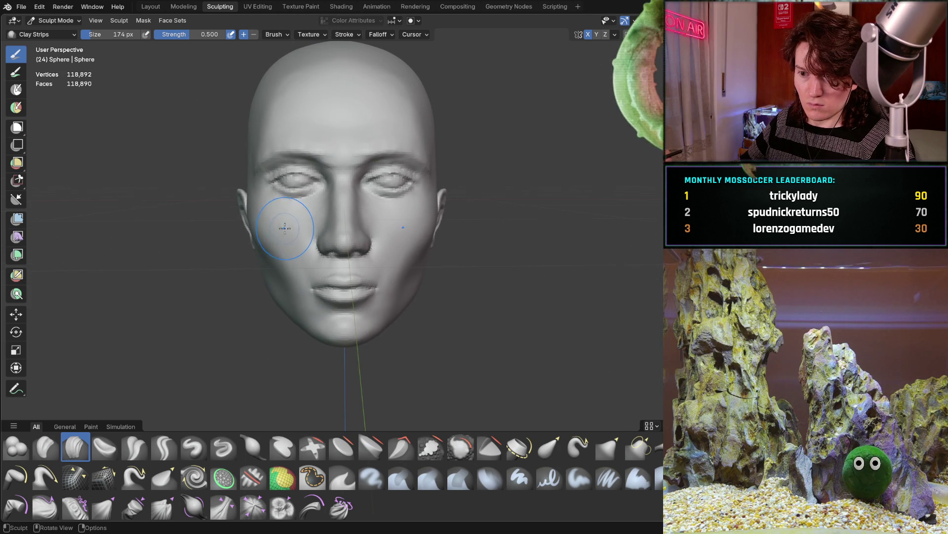
mouse_move(290, 218)
middle_down()
mouse_move(223, 219)
mouse_move(280, 247)
middle_up()
Step: Add diagonal Clay Strips streaks across the cheek between mouth and ear
scroll(314, 233, up, 4)
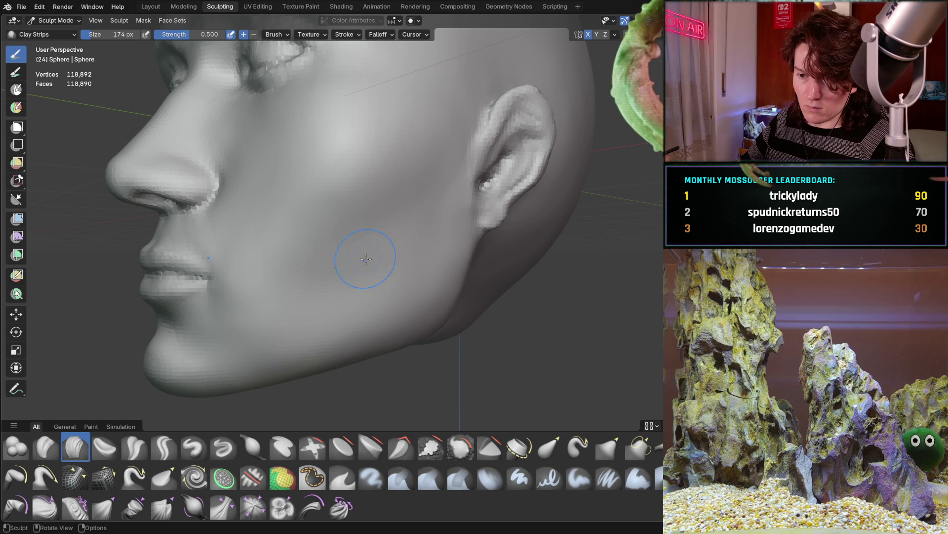
drag(299, 278, 318, 259)
drag(321, 208, 338, 237)
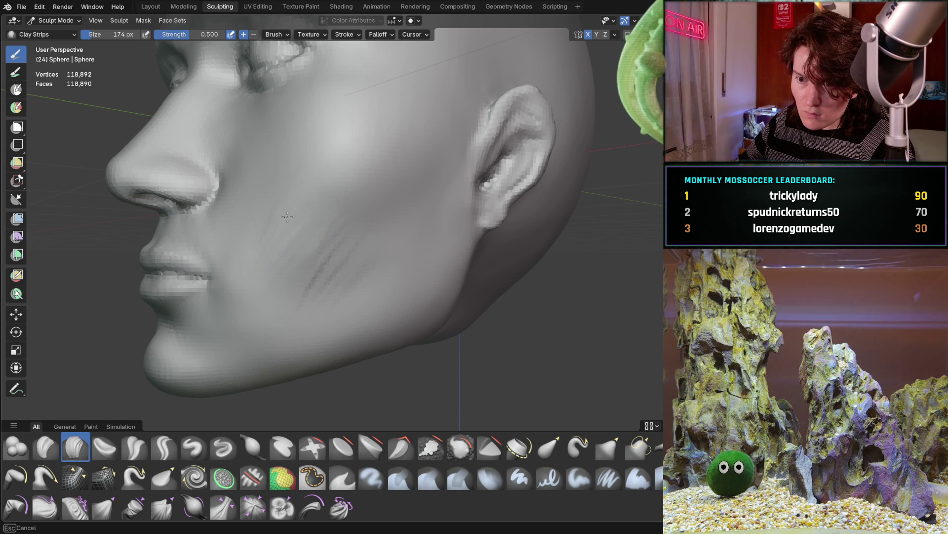
middle_drag(352, 203, 271, 261)
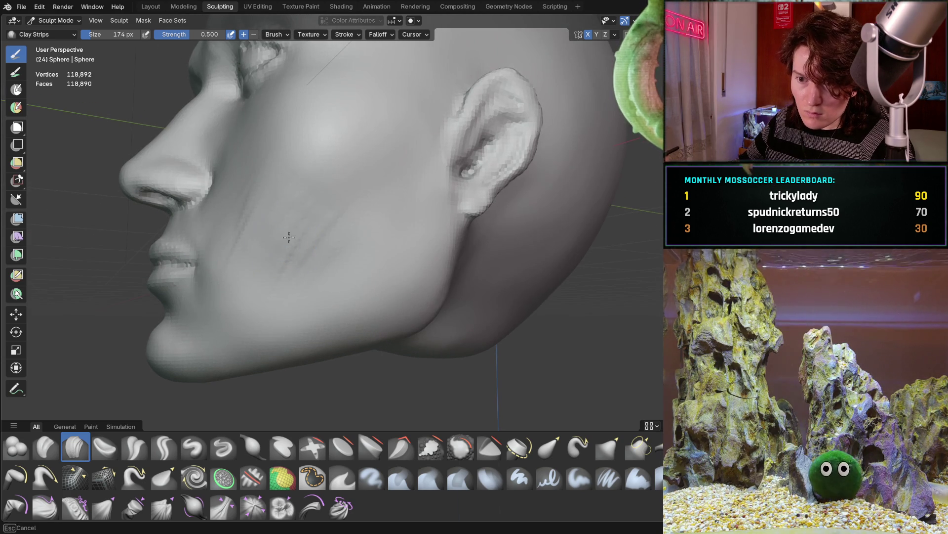
mouse_move(274, 170)
middle_down()
mouse_move(346, 212)
mouse_move(375, 207)
mouse_move(346, 237)
mouse_move(306, 253)
mouse_move(371, 209)
mouse_move(251, 246)
middle_up()
ctrl+middle_drag(285, 197, 286, 195)
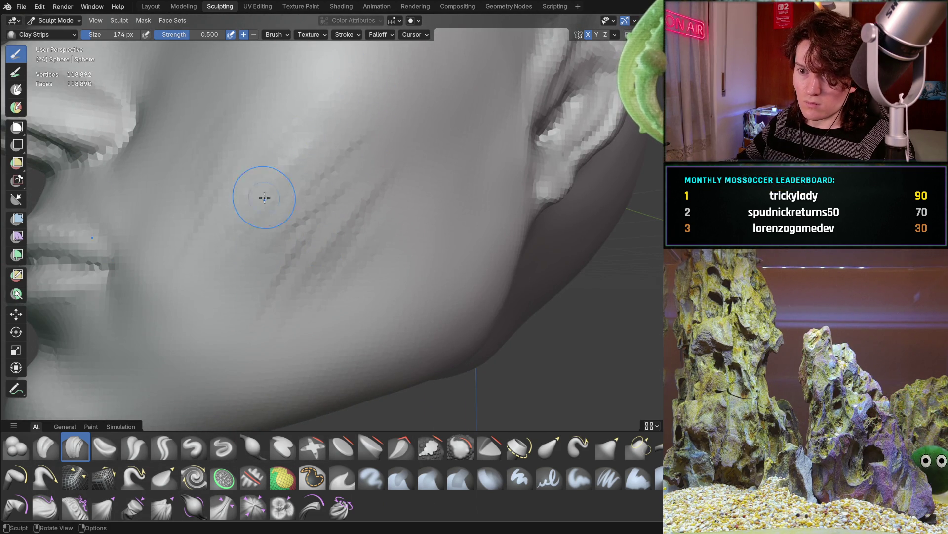
mouse_move(244, 261)
mouse_down()
mouse_move(322, 166)
mouse_move(233, 247)
mouse_up()
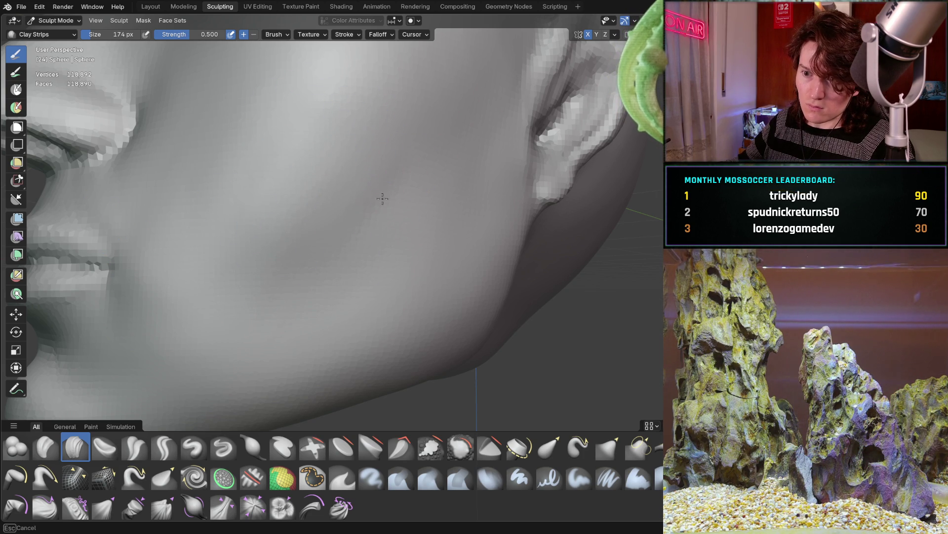
Step: Orbit and zoom to review the whole head from the front
scroll(414, 121, down, 5)
mouse_move(415, 121)
middle_down()
mouse_move(376, 210)
mouse_move(349, 223)
middle_up()
scroll(372, 238, up, 4)
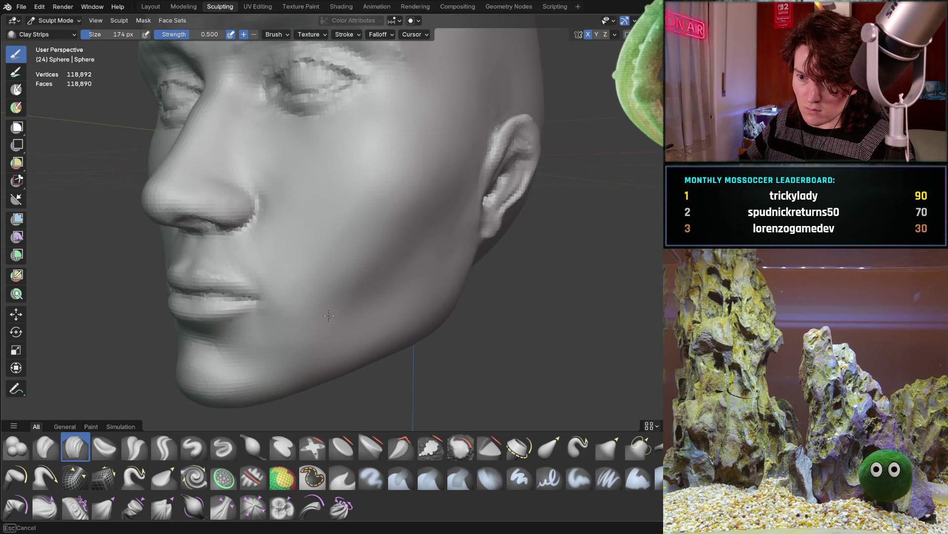
scroll(348, 210, down, 3)
middle_drag(348, 210, 327, 258)
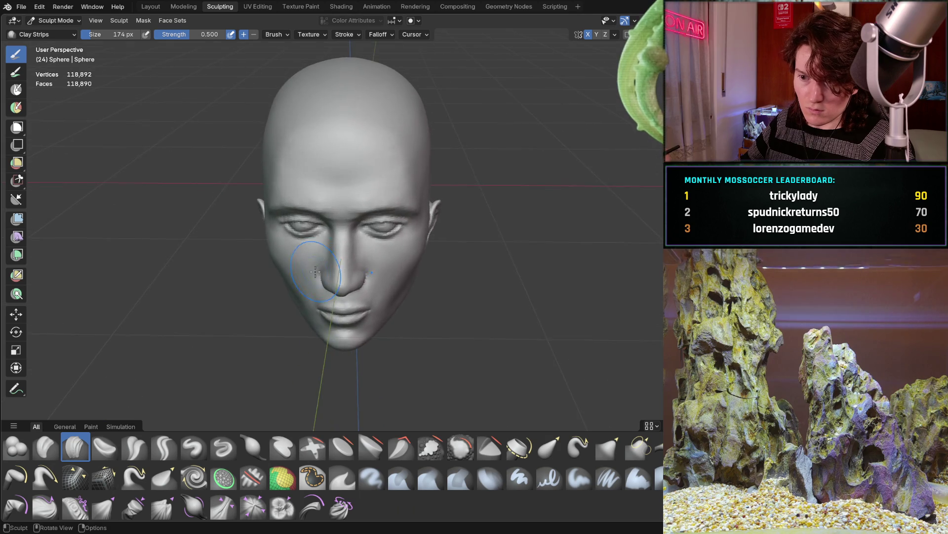
scroll(315, 272, up, 4)
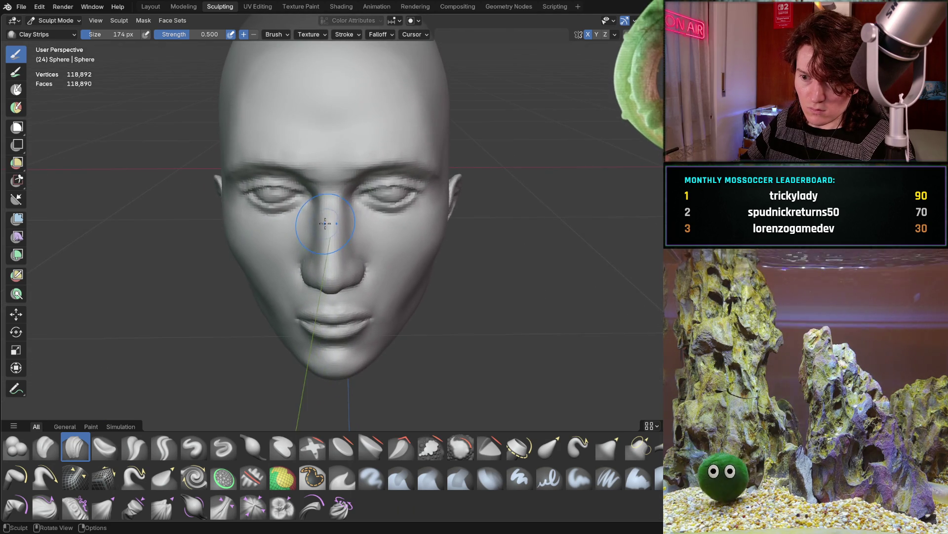
scroll(396, 178, up, 4)
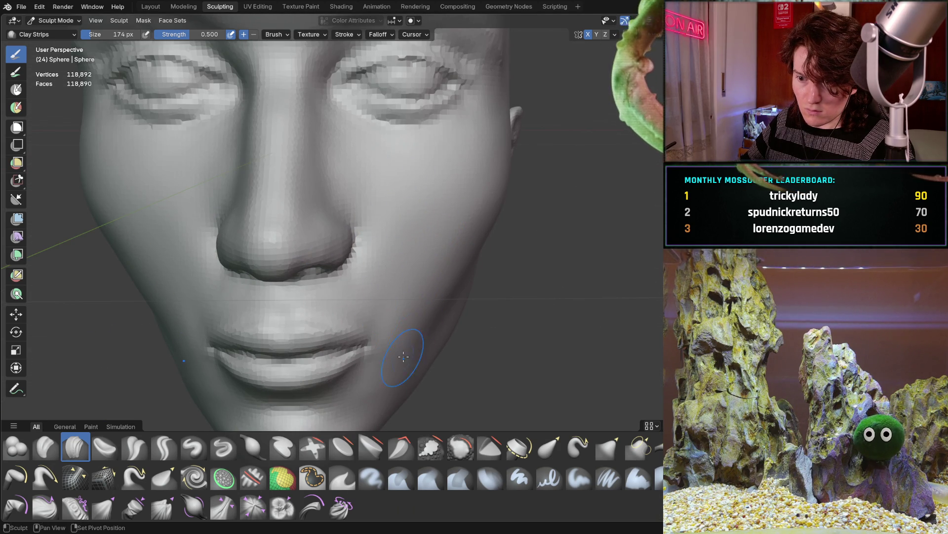
scroll(450, 223, down, 4)
middle_drag(450, 223, 355, 253)
mouse_move(371, 181)
middle_down()
mouse_move(400, 225)
mouse_move(236, 182)
mouse_move(43, 158)
mouse_move(367, 223)
middle_up()
mouse_move(328, 230)
middle_down()
mouse_move(294, 254)
mouse_move(213, 234)
middle_up()
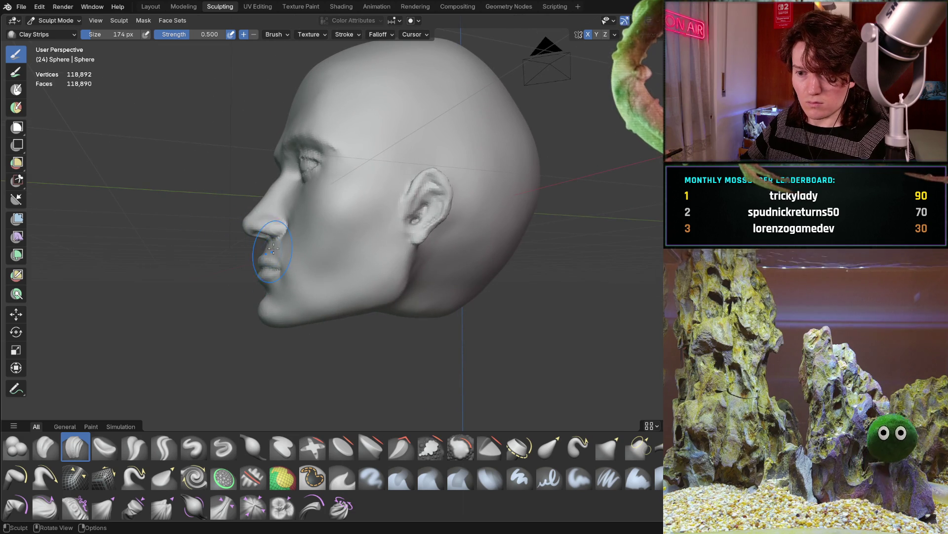
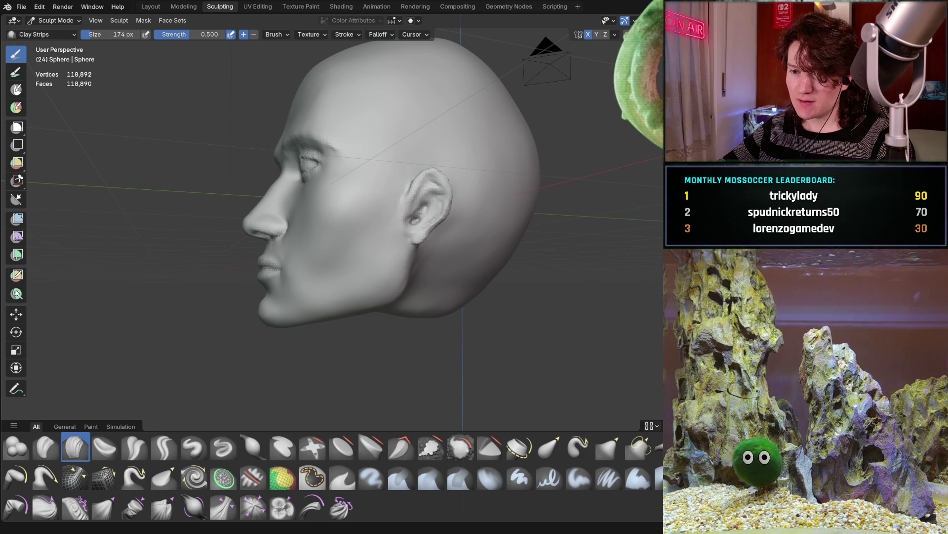
Step: Orbit the head to a near-front view and zoom in close on the face
middle_drag(428, 229, 427, 234)
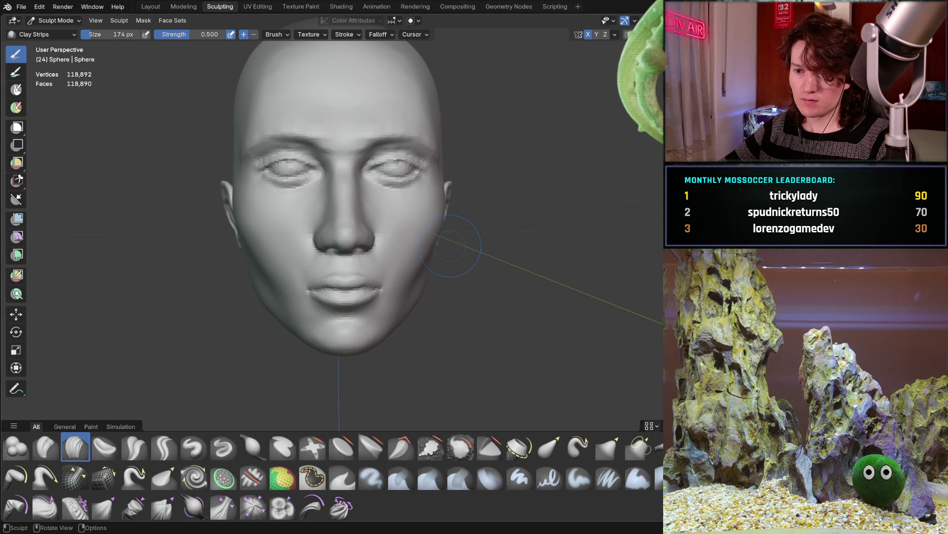
middle_drag(508, 206, 502, 211)
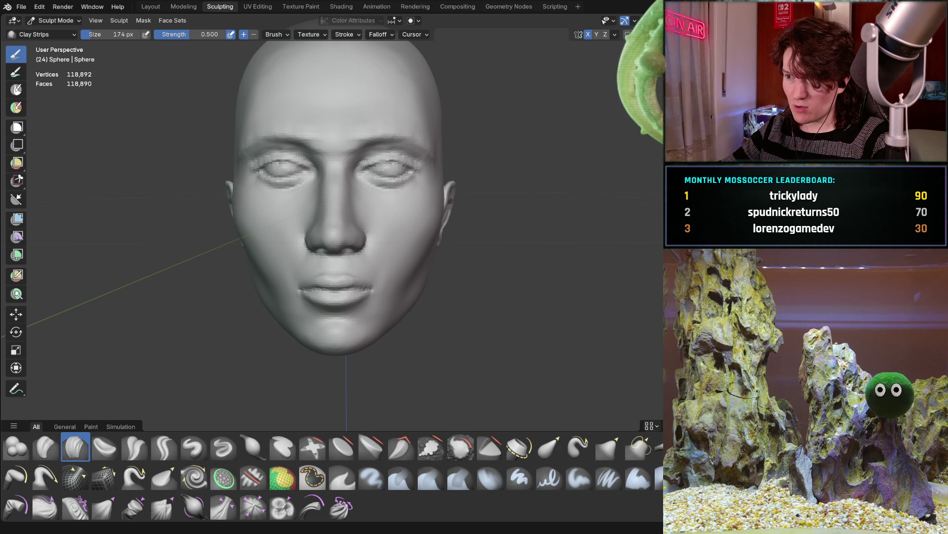
middle_drag(566, 312, 561, 307)
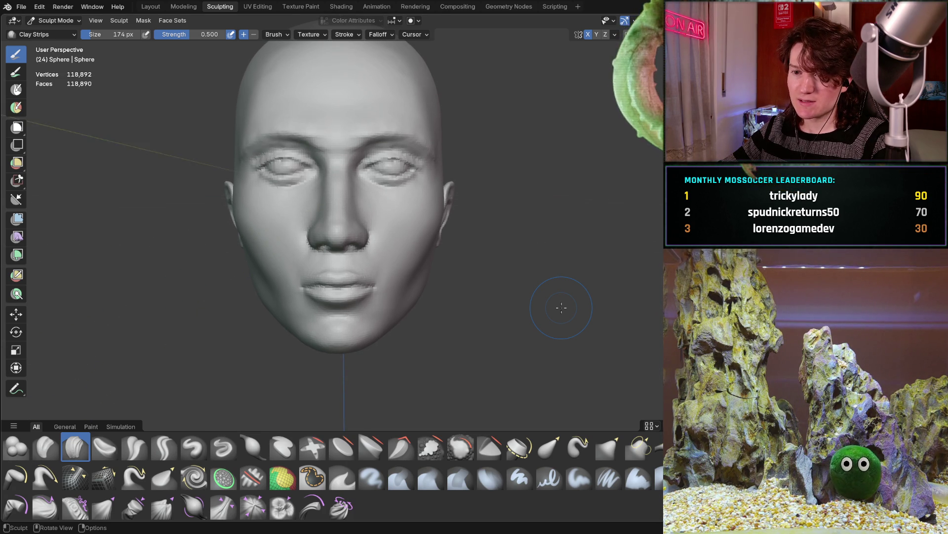
middle_drag(561, 307, 561, 307)
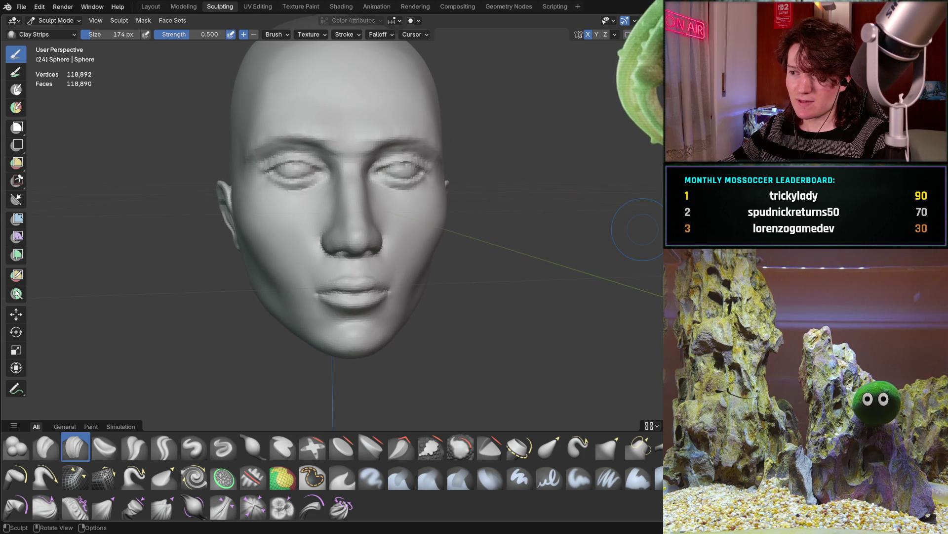
middle_drag(584, 176, 584, 177)
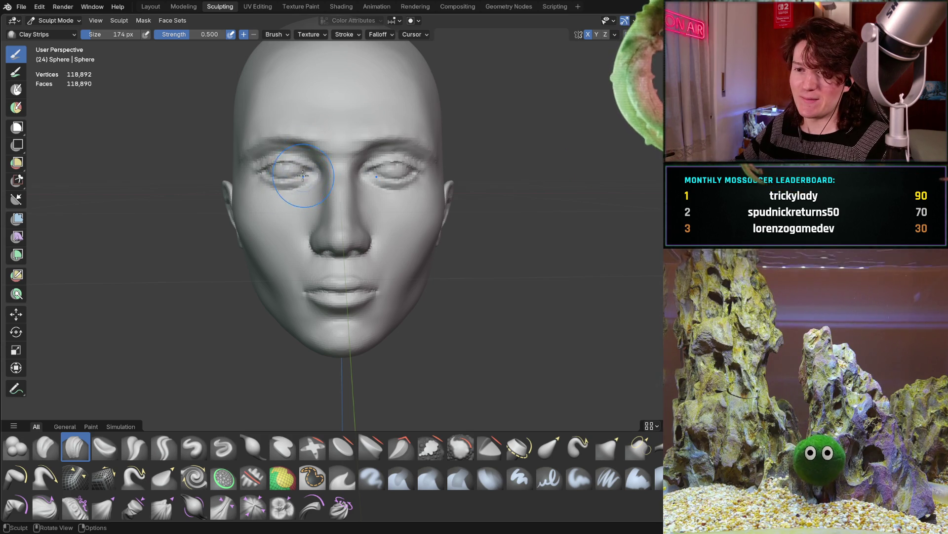
mouse_move(284, 190)
ctrl+middle_down()
mouse_move(296, 166)
mouse_move(276, 191)
mouse_move(267, 232)
ctrl+middle_up()
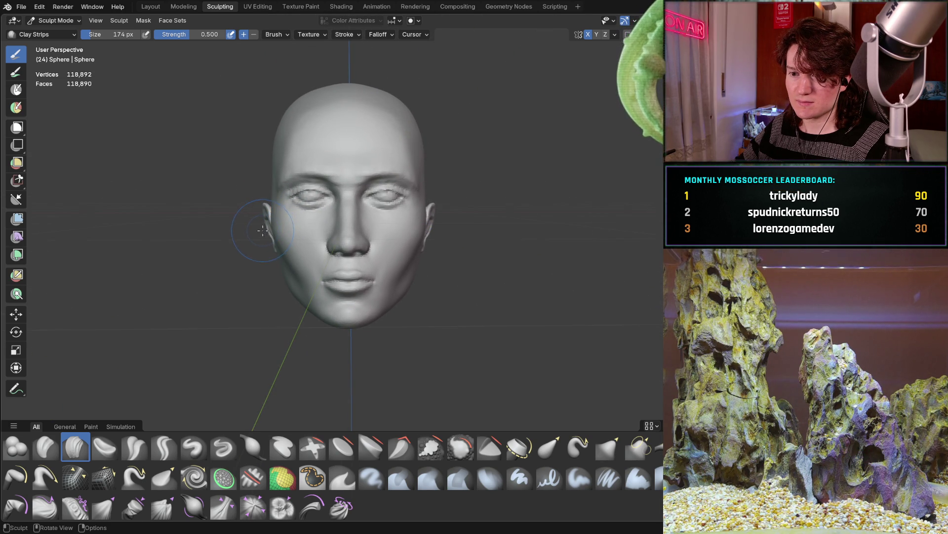
mouse_move(262, 230)
ctrl+middle_down()
mouse_move(336, 221)
mouse_move(337, 210)
ctrl+middle_up()
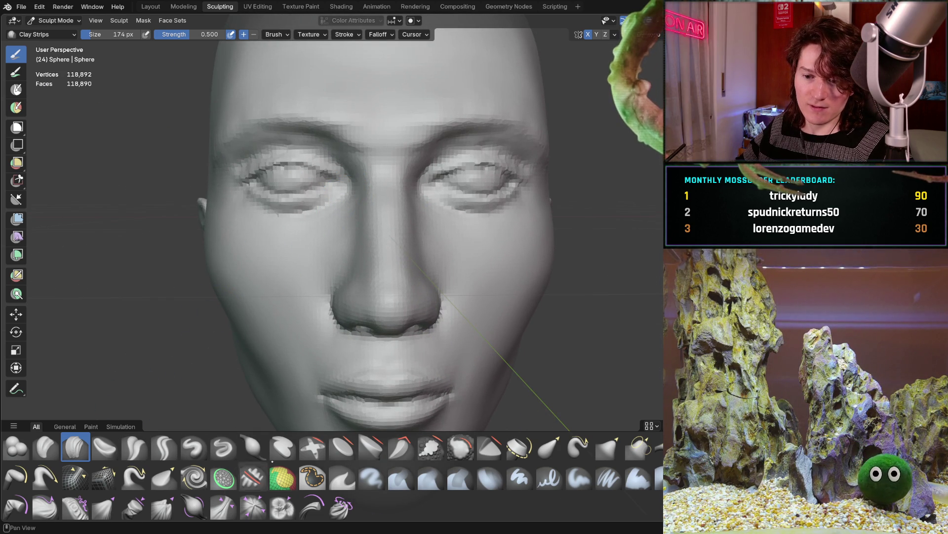
Step: Paint a mask with the Mask brush over both eyes, the socket rings and lower eye rims
key(m)
mouse_move(279, 183)
mouse_down()
mouse_move(318, 179)
mouse_move(254, 179)
mouse_move(320, 169)
mouse_up()
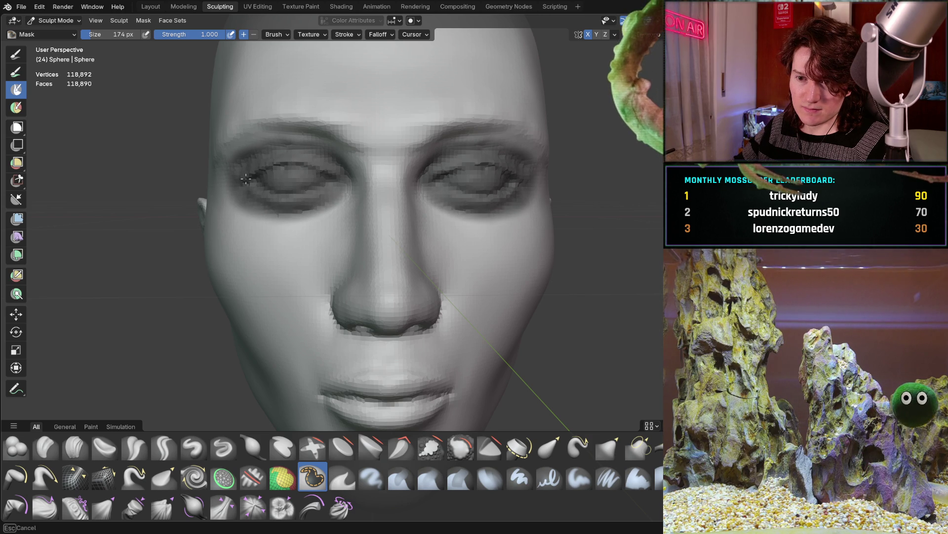
mouse_move(269, 174)
middle_down()
mouse_move(282, 153)
mouse_move(235, 168)
middle_up()
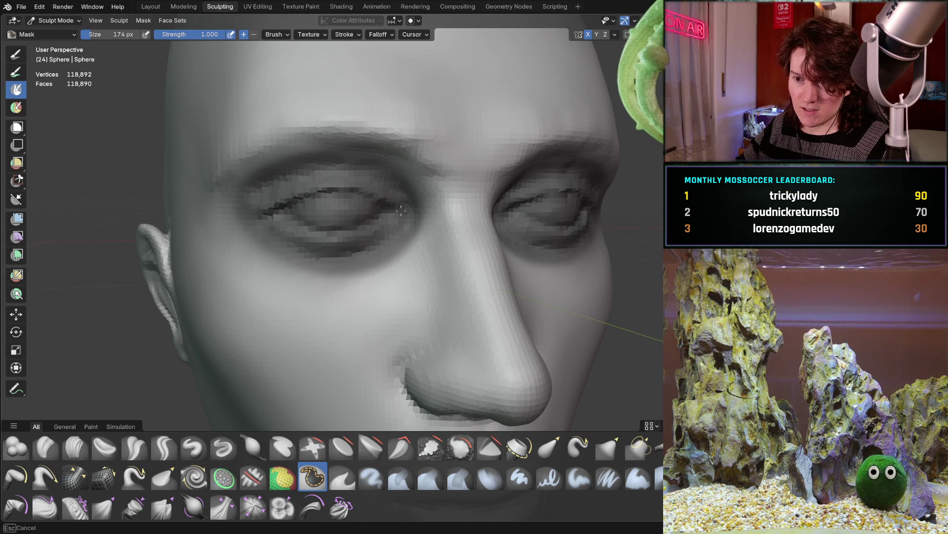
mouse_move(288, 170)
mouse_down()
mouse_move(272, 262)
mouse_move(415, 227)
mouse_move(356, 148)
mouse_move(240, 184)
mouse_up()
drag(324, 264, 240, 197)
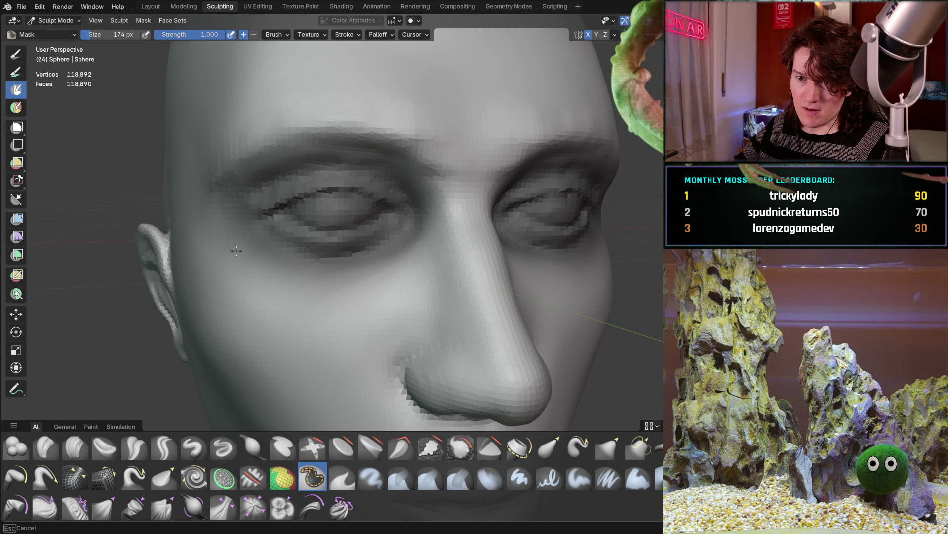
Step: Invert the mask so only the eye regions remain editable
mouse_move(473, 238)
middle_down()
mouse_move(599, 222)
mouse_move(576, 228)
middle_up()
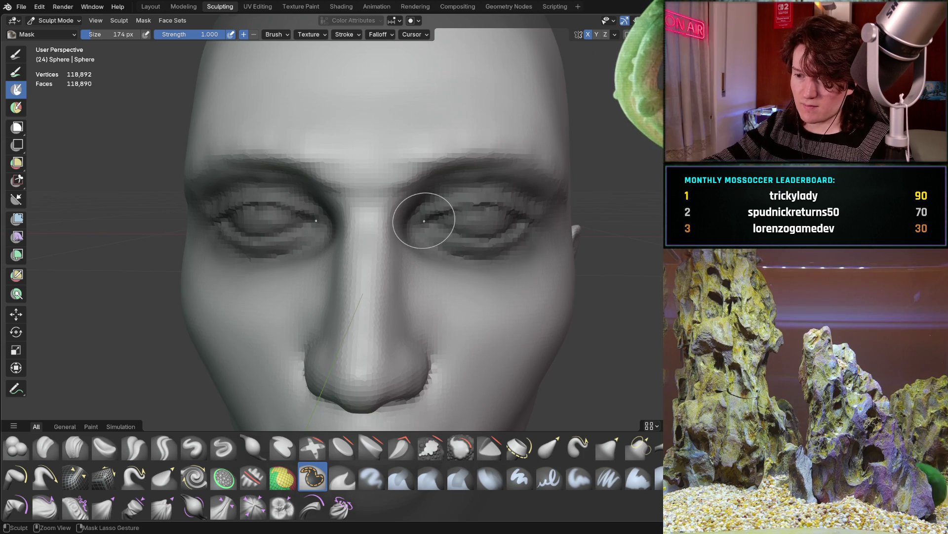
key(ctrl+i)
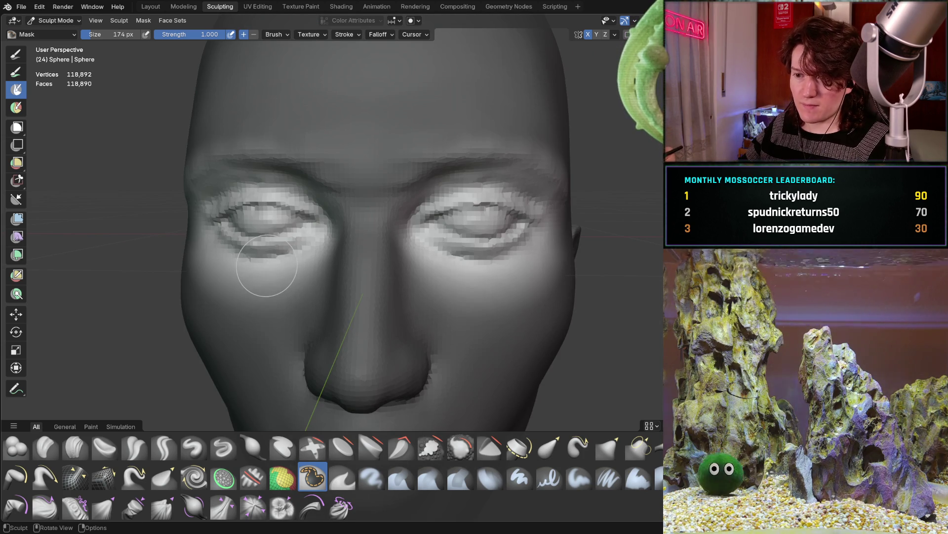
mouse_move(262, 267)
middle_down()
mouse_move(280, 265)
mouse_move(187, 272)
middle_up()
Step: Try shifting the eye regions along X with the Move tool, then undo that move
click(16, 313)
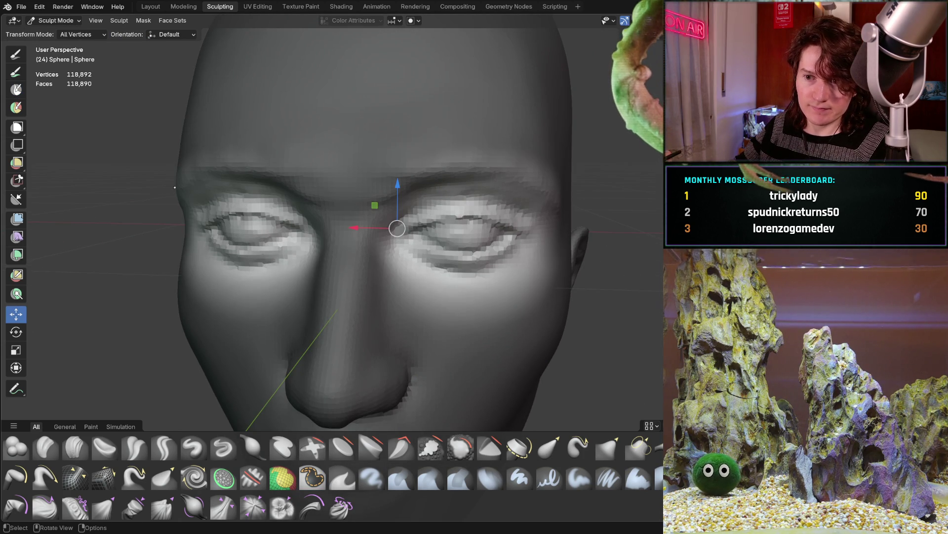
middle_drag(252, 234, 292, 233)
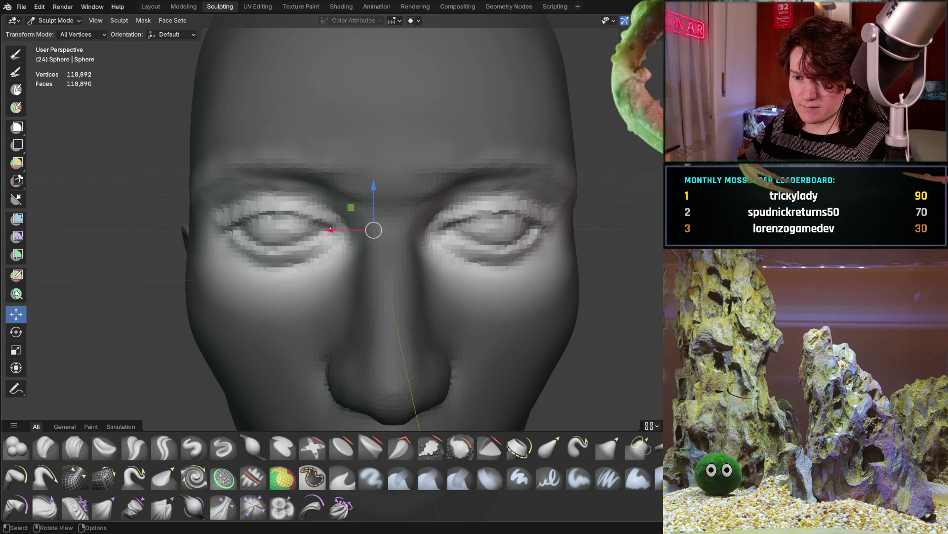
drag(336, 230, 337, 231)
click(338, 230)
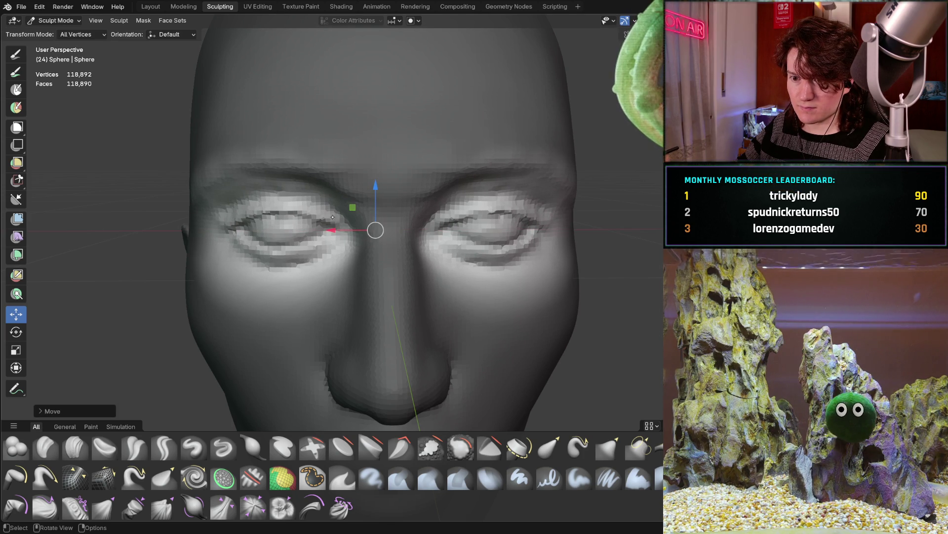
scroll(338, 230, down, 3)
middle_drag(321, 198, 334, 195)
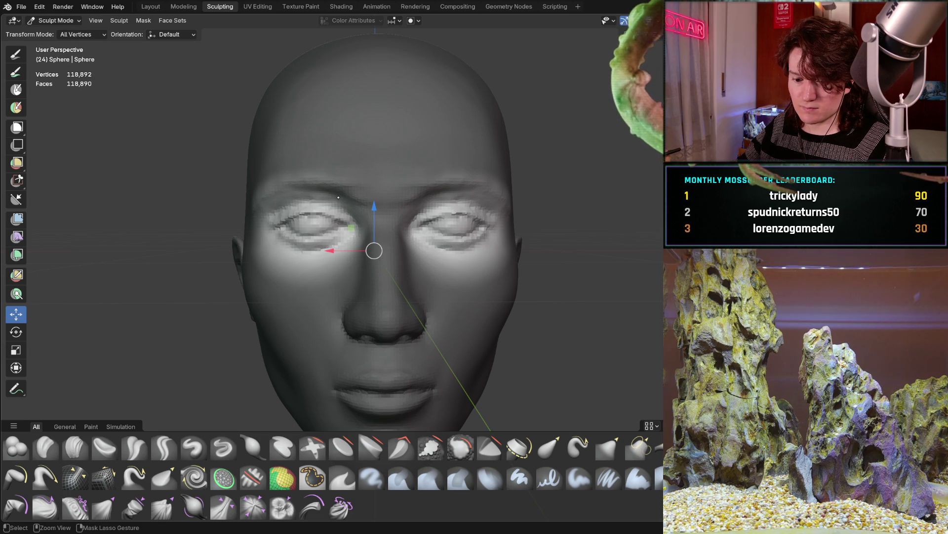
scroll(337, 199, down, 4)
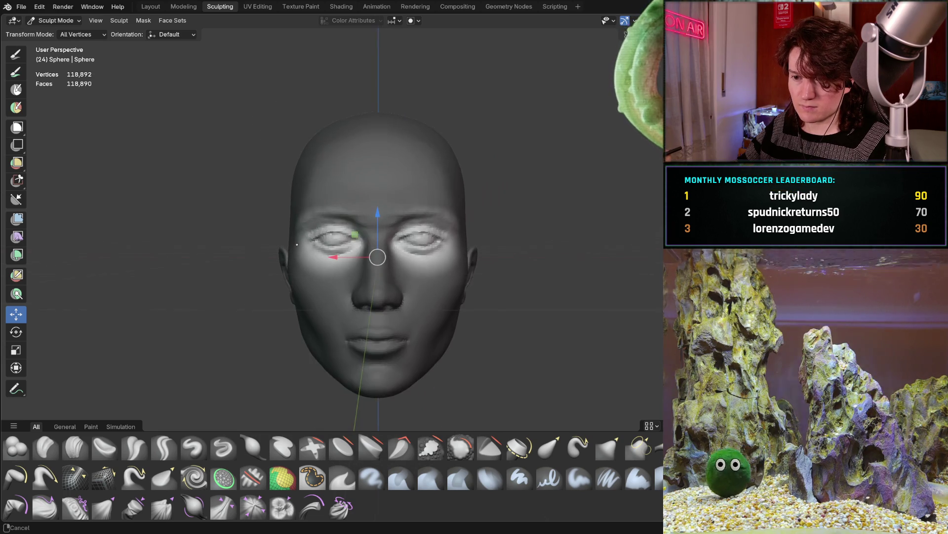
middle_drag(308, 239, 310, 225)
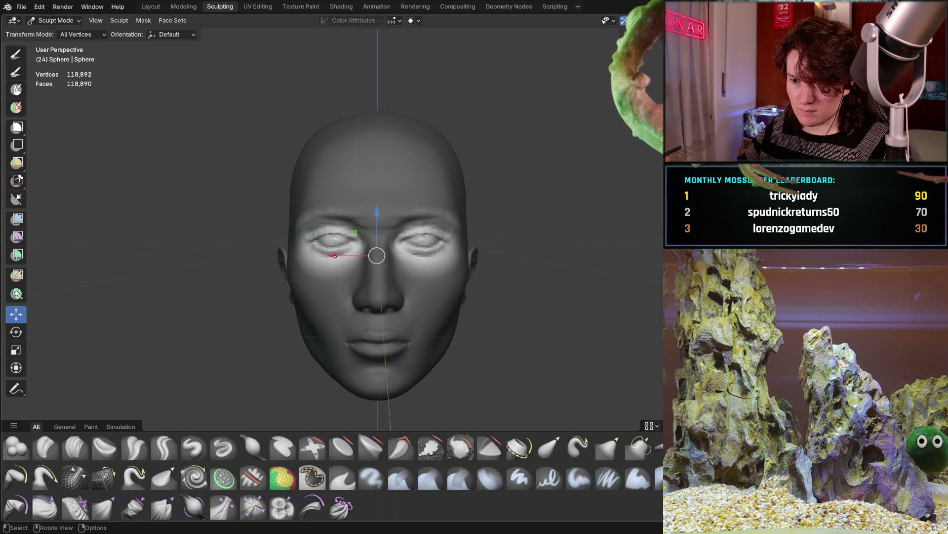
mouse_move(337, 254)
mouse_down()
mouse_move(315, 256)
mouse_move(346, 257)
mouse_move(337, 260)
mouse_up()
key(ctrl+z)
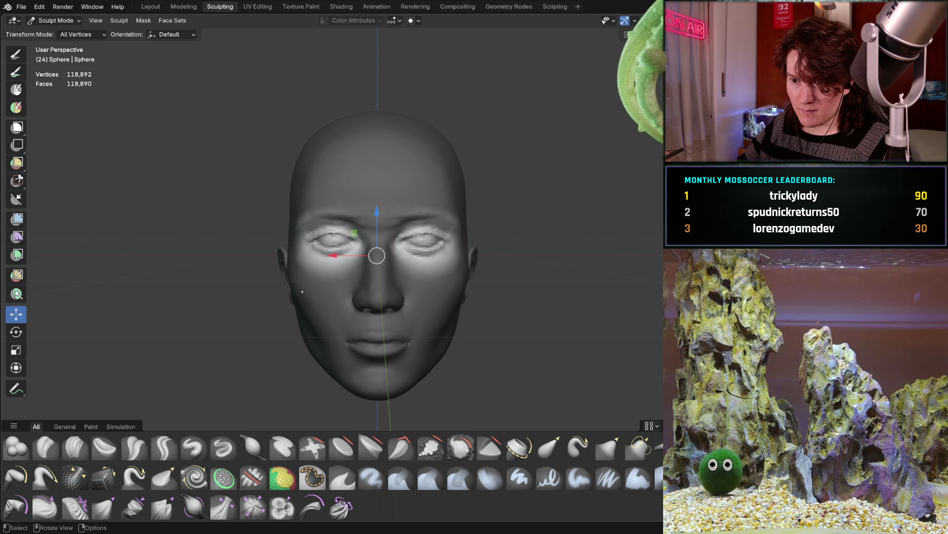
Step: Shift the eye regions sideways along X and lower them along Z, checking from the side
key(ctrl+i)
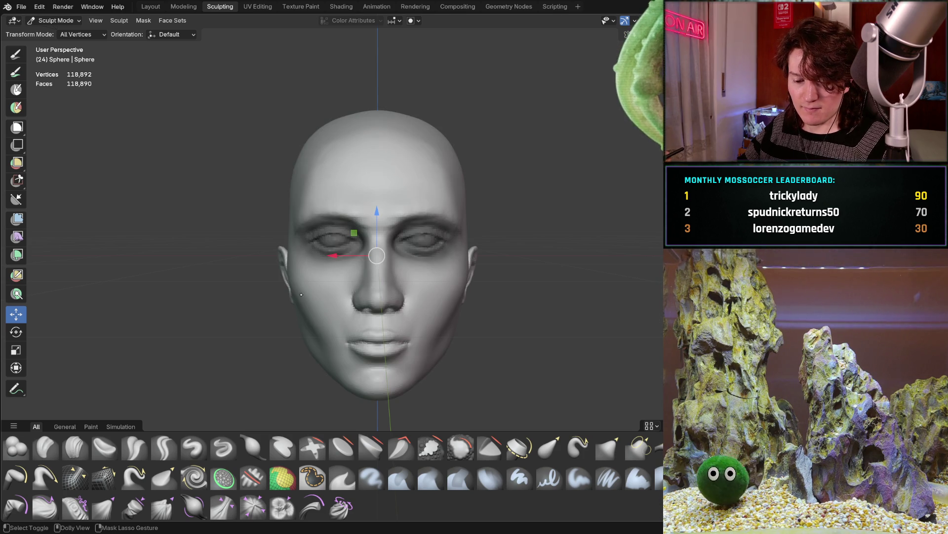
key(ctrl+i)
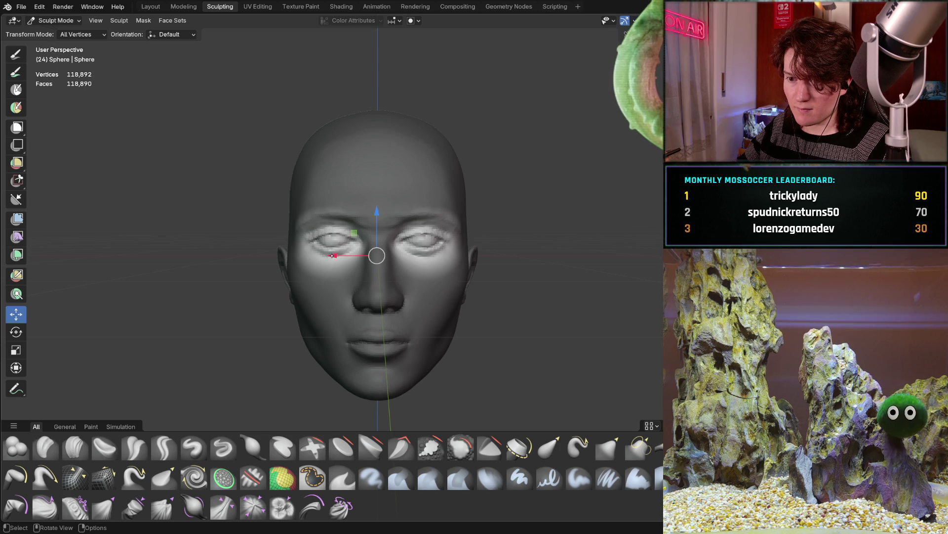
drag(336, 256, 335, 258)
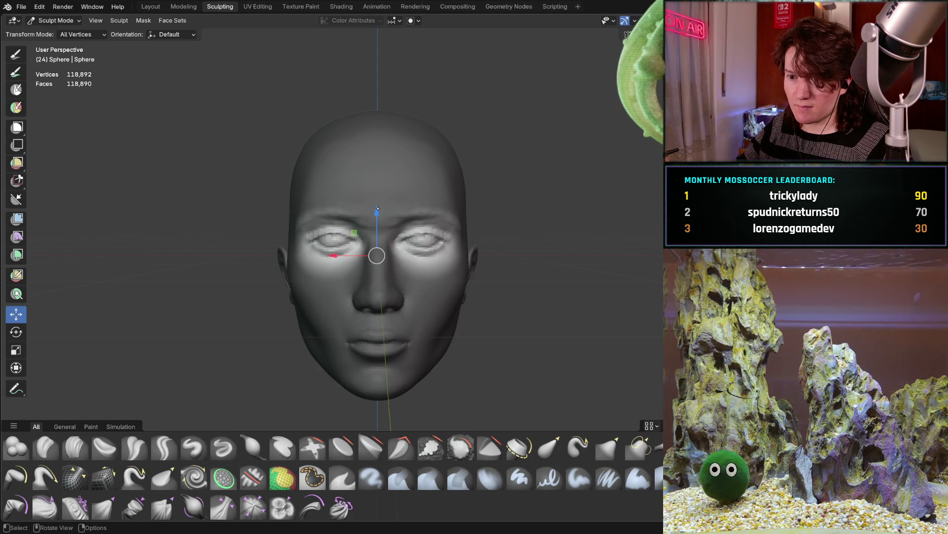
drag(378, 216, 379, 219)
mouse_move(379, 218)
middle_down()
mouse_move(239, 249)
mouse_move(298, 253)
mouse_move(352, 236)
mouse_move(341, 184)
middle_up()
scroll(299, 252, up, 2)
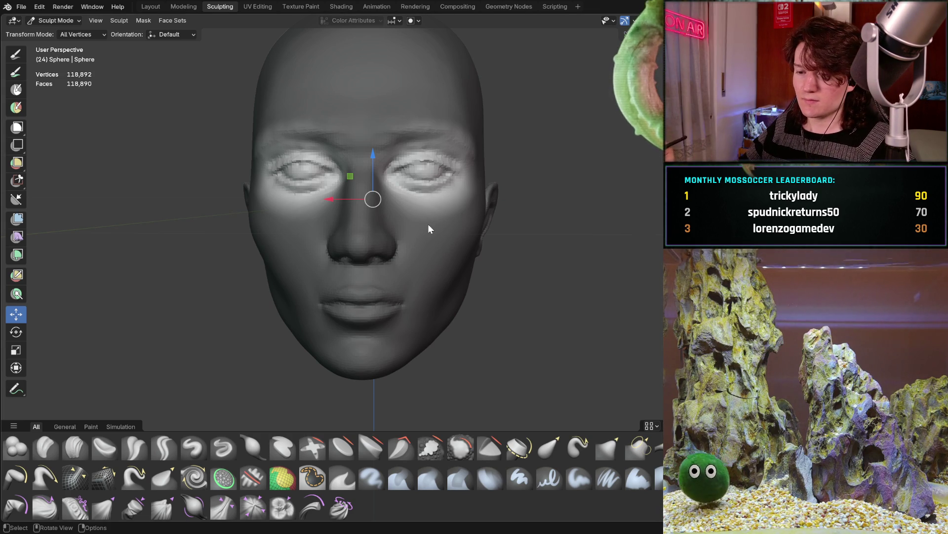
Step: Orbit closer to the face and nudge the eye regions sideways along X
middle_drag(428, 224, 420, 226)
mouse_move(347, 253)
middle_down()
mouse_move(356, 225)
mouse_move(349, 247)
middle_up()
scroll(342, 270, down, 3)
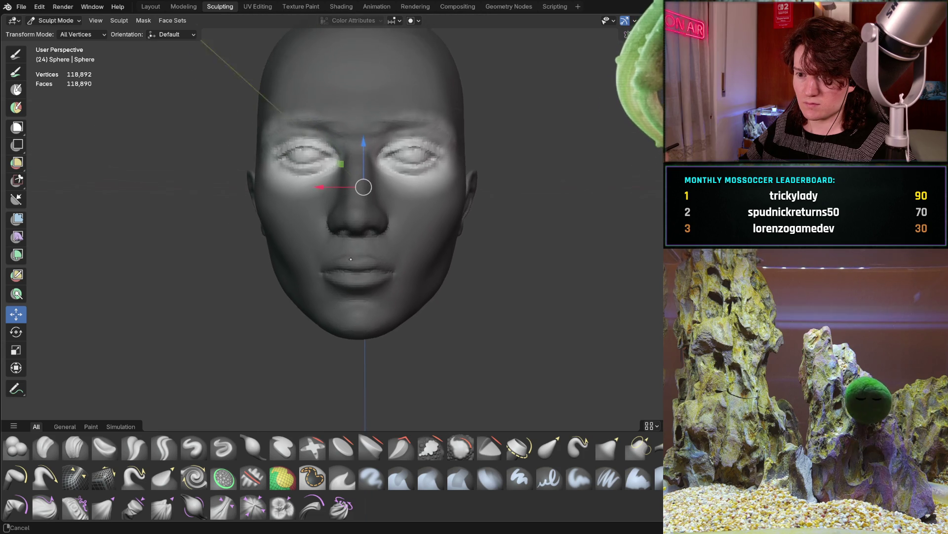
mouse_move(342, 270)
middle_down()
mouse_move(341, 279)
mouse_move(360, 257)
middle_up()
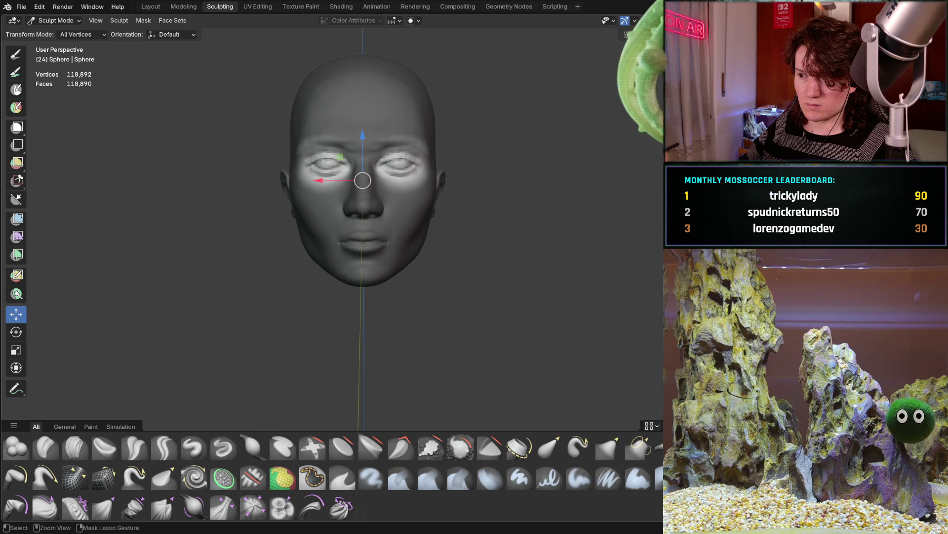
middle_drag(361, 252, 355, 256)
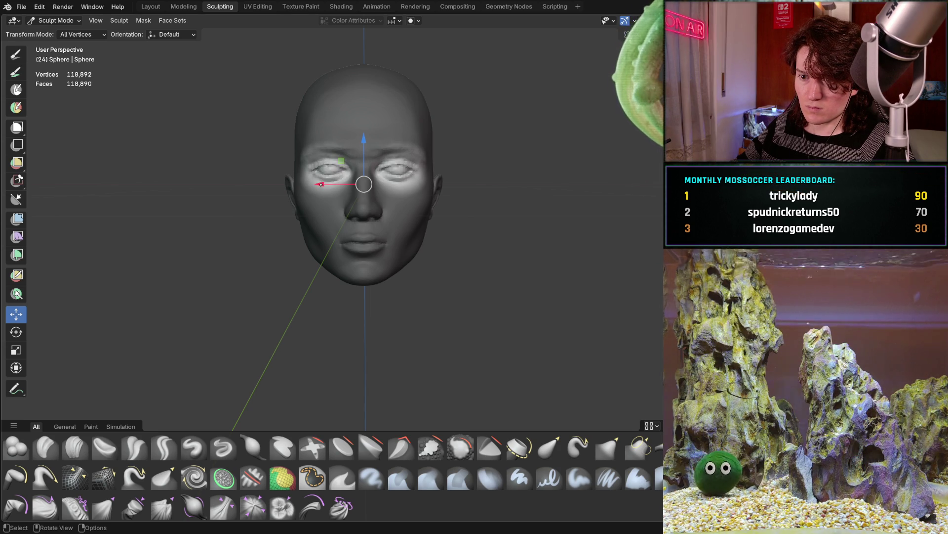
drag(324, 185, 324, 186)
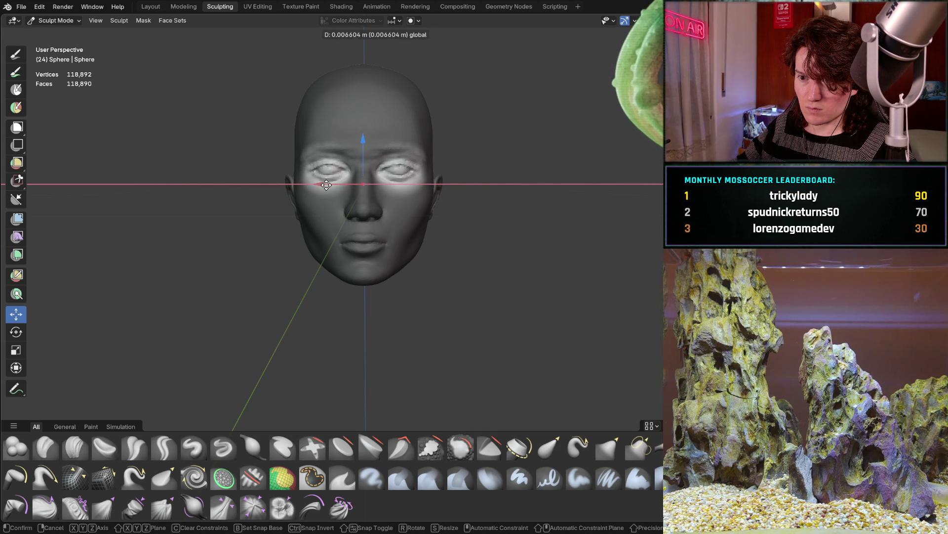
drag(327, 185, 326, 185)
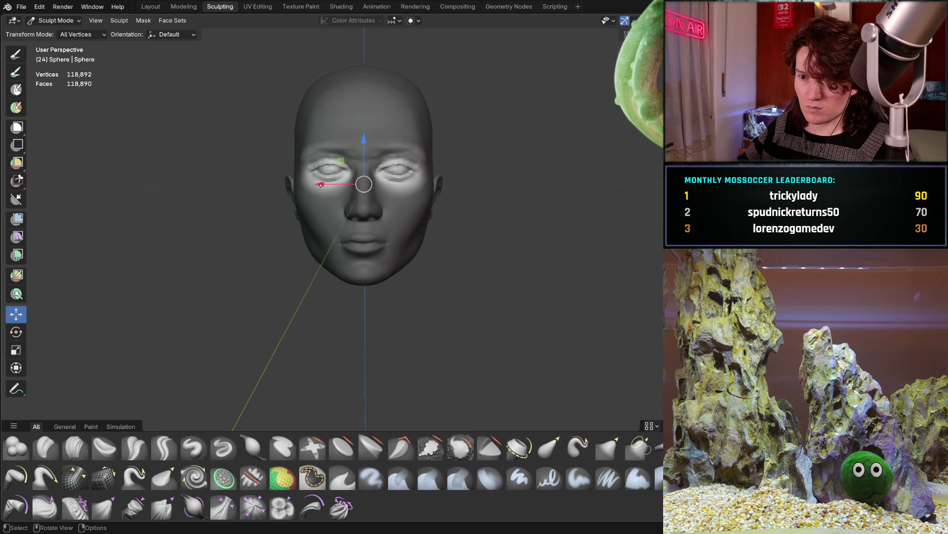
Step: Shift the whole head a tiny distance along X and zoom in on the face
mouse_move(321, 184)
mouse_down()
mouse_move(314, 189)
mouse_move(339, 187)
mouse_up()
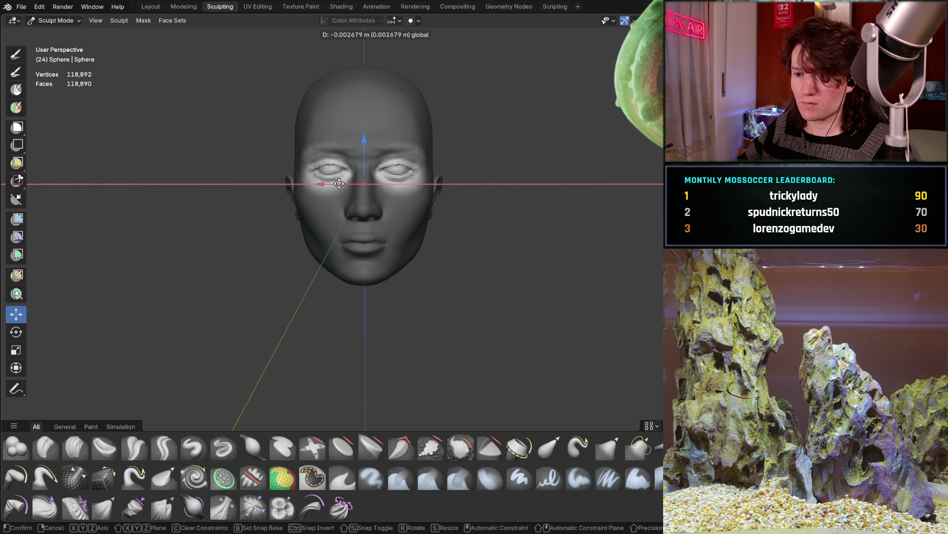
drag(339, 184, 340, 185)
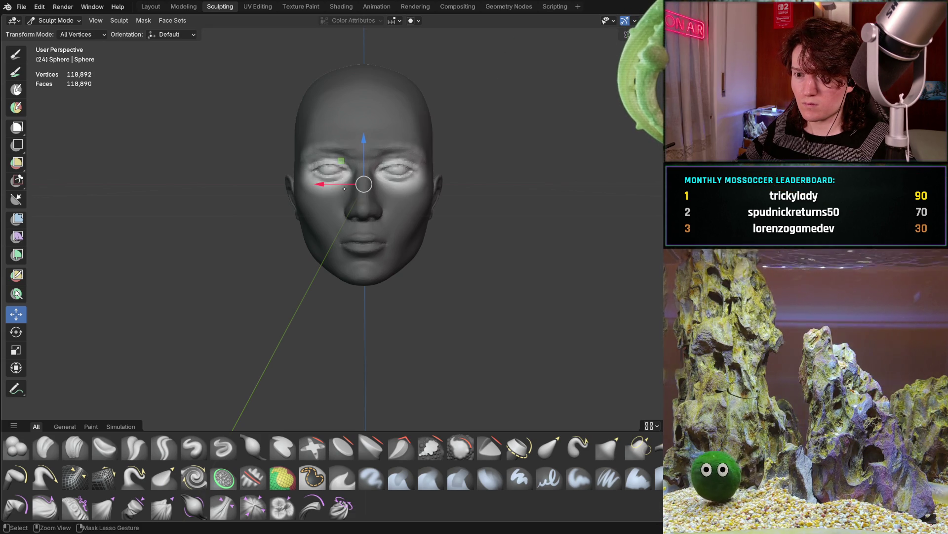
mouse_move(343, 189)
ctrl+shift+middle_down()
mouse_move(324, 250)
mouse_move(323, 229)
ctrl+shift+middle_up()
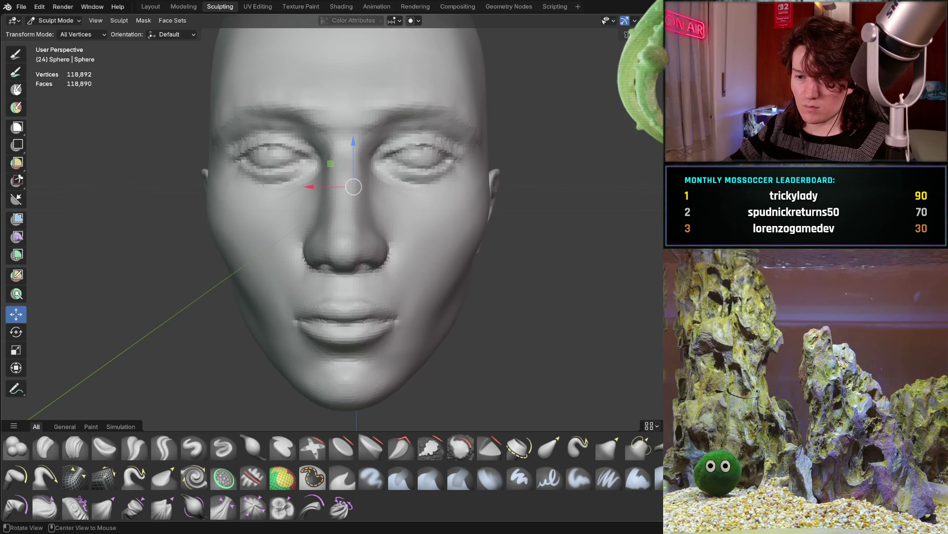
Step: Orbit around the head to inspect it from a three-quarter view and from slightly below
mouse_move(212, 282)
middle_down()
mouse_move(269, 287)
mouse_move(243, 289)
mouse_move(266, 250)
mouse_move(365, 247)
mouse_move(262, 259)
middle_up()
middle_drag(273, 223, 276, 245)
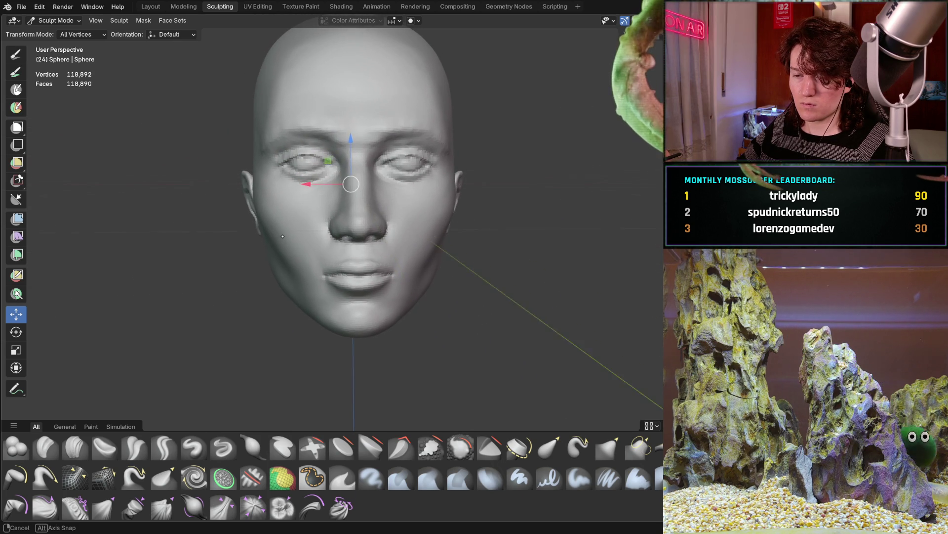
middle_drag(280, 237, 287, 229)
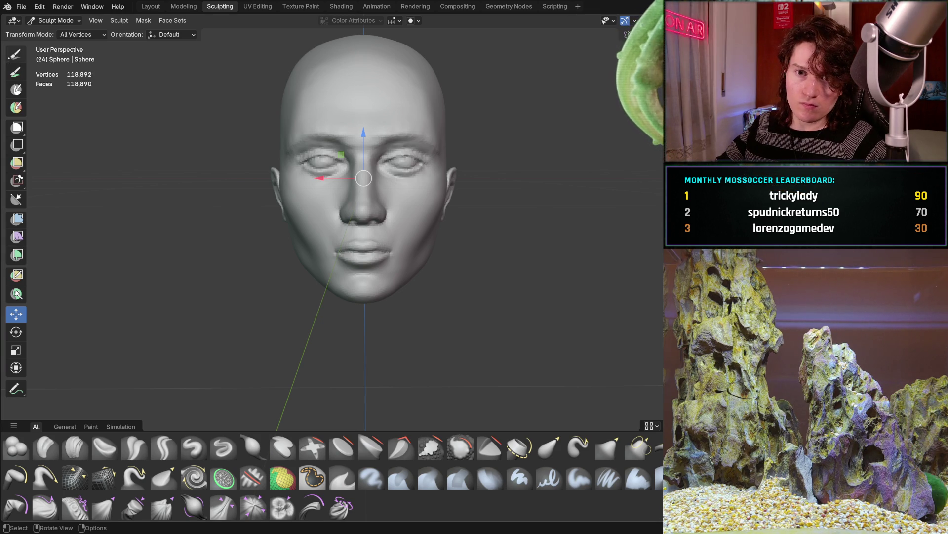
Step: Switch to the Grab brush and set its radius to 170 px
key(c)
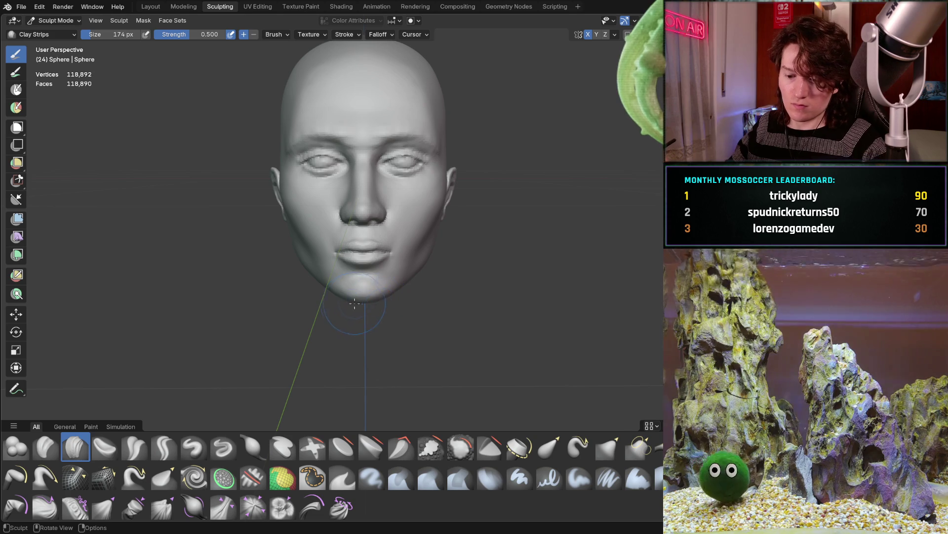
key(g)
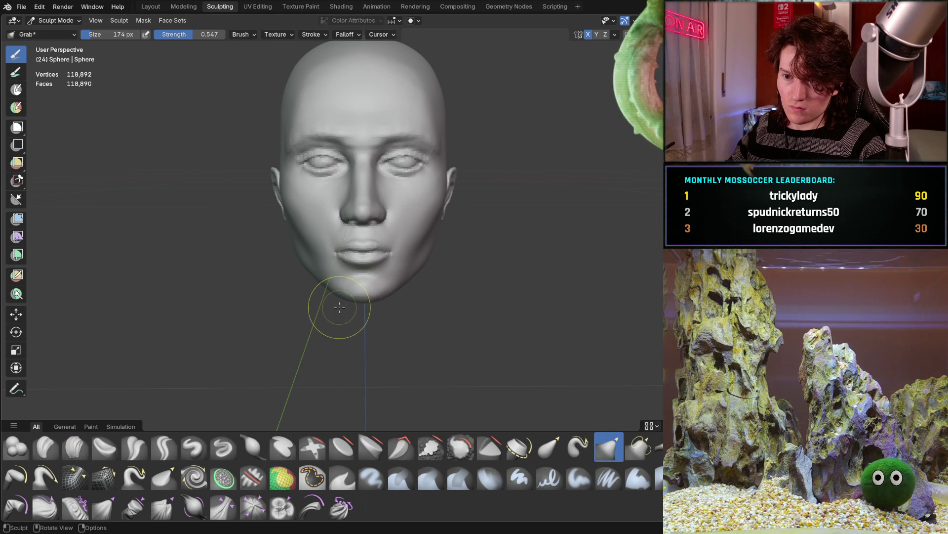
key(f)
click(350, 320)
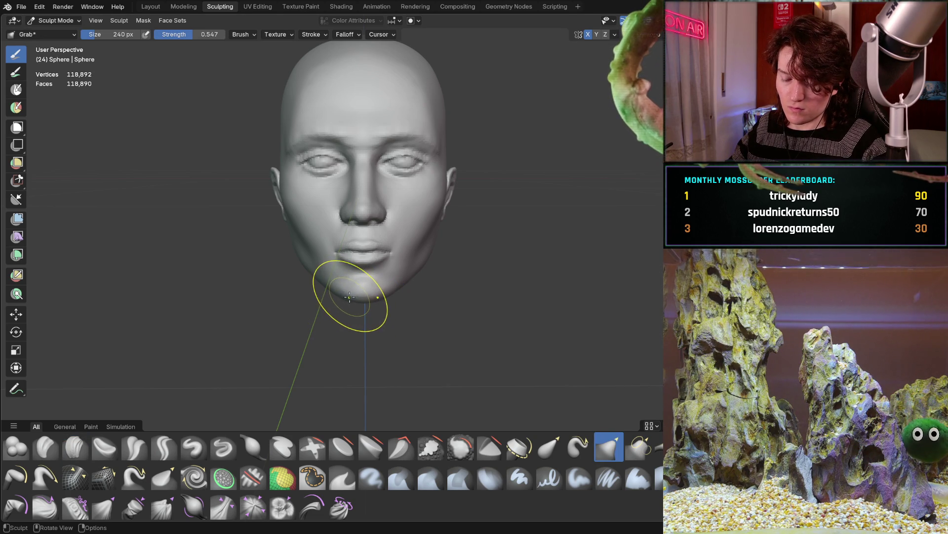
key(f)
click(331, 301)
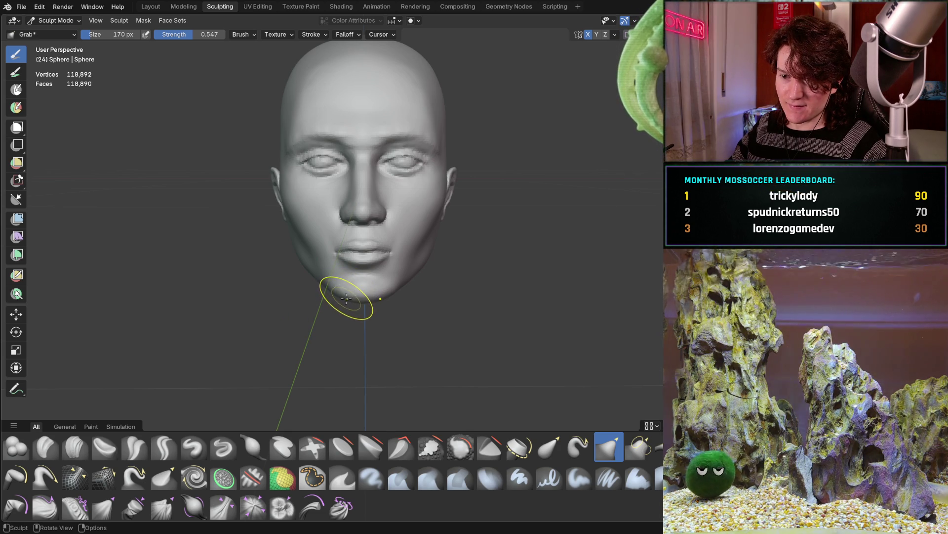
Step: Pull the chin into a broader, lower shape and check it from the side
drag(346, 297, 341, 295)
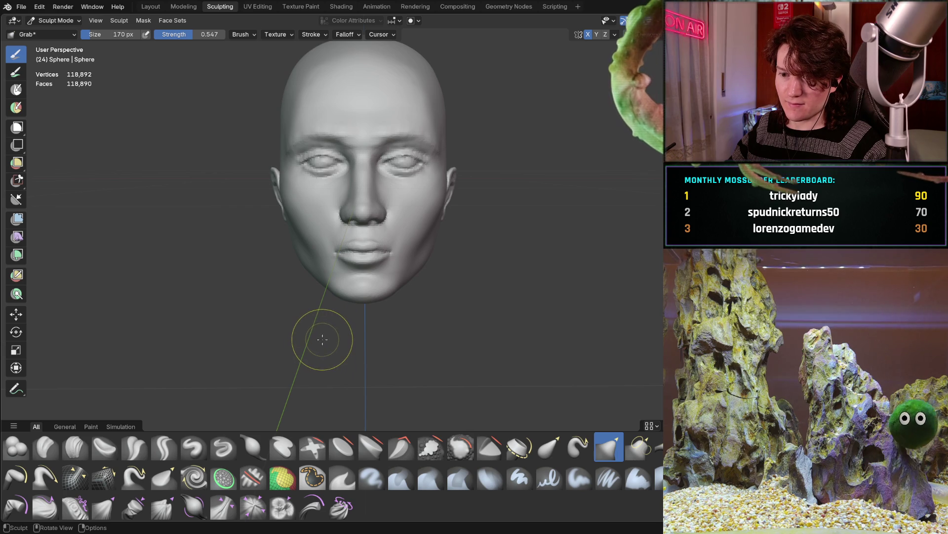
mouse_move(312, 307)
middle_down()
mouse_move(266, 294)
mouse_move(312, 280)
mouse_move(250, 281)
mouse_move(322, 263)
mouse_move(324, 278)
middle_up()
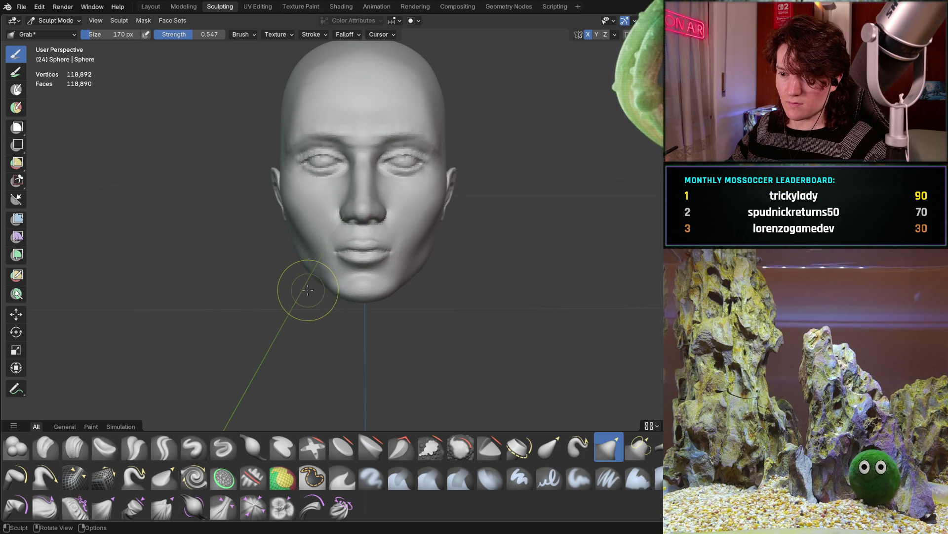
middle_drag(329, 219, 316, 220)
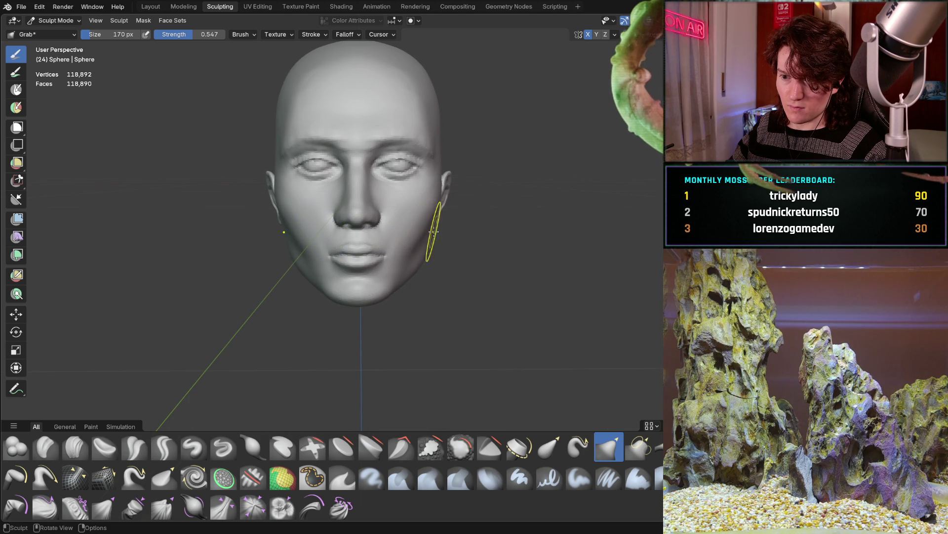
Step: Zoom in on the right-side ear and pull the earlobe into shape with the Grab brush
middle_drag(431, 232, 391, 229)
scroll(376, 228, up, 2)
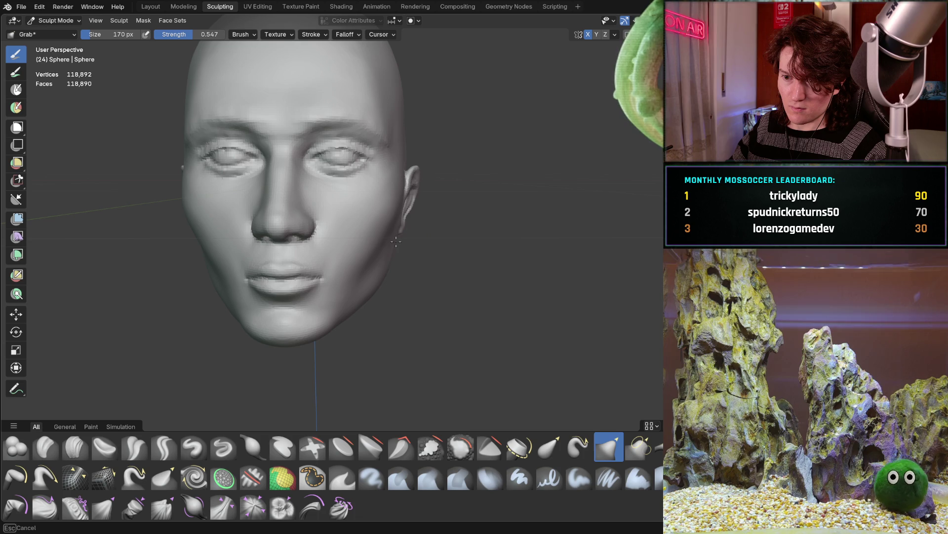
scroll(318, 258, down, 2)
middle_drag(318, 257, 321, 260)
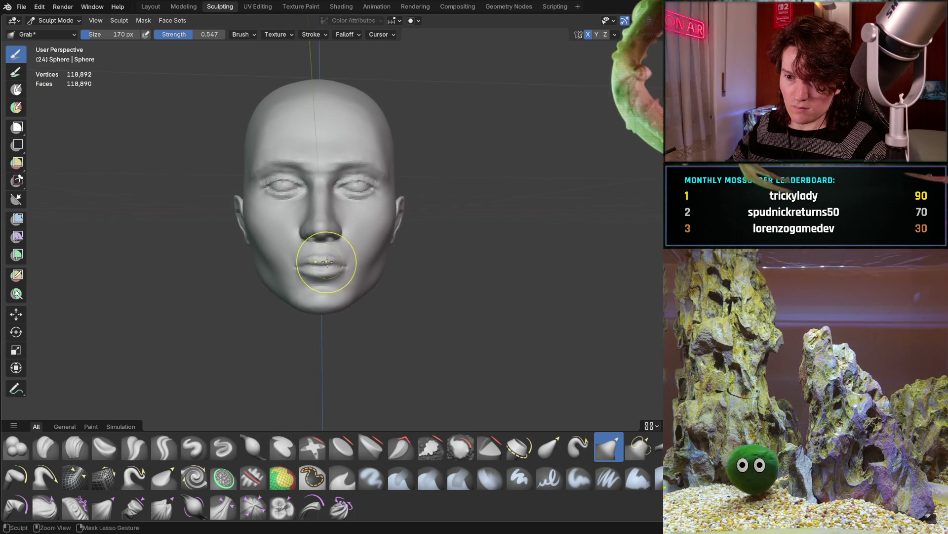
scroll(380, 217, up, 4)
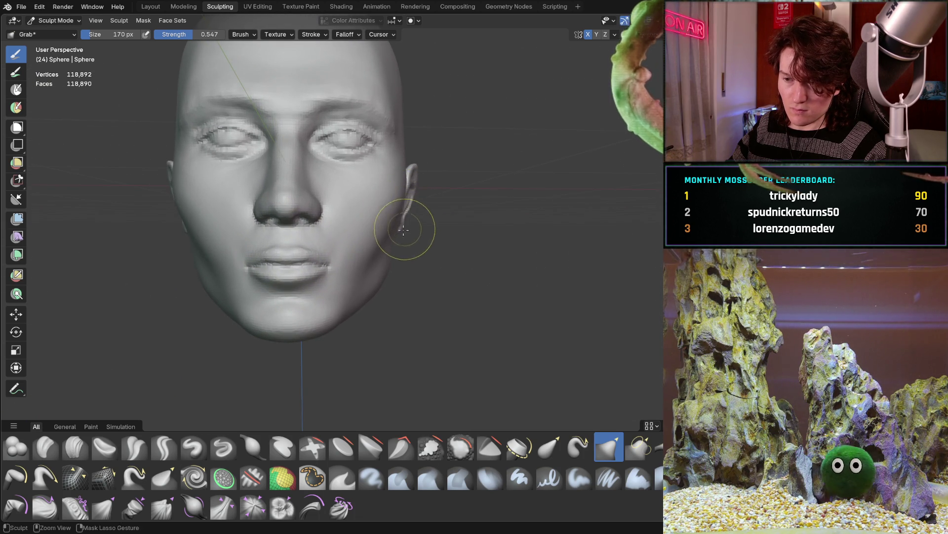
scroll(406, 228, up, 4)
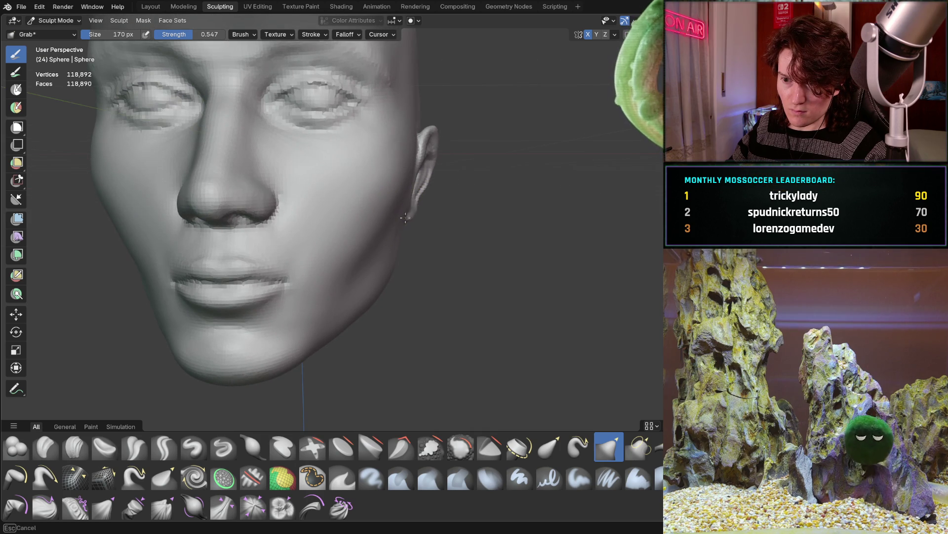
drag(407, 214, 408, 209)
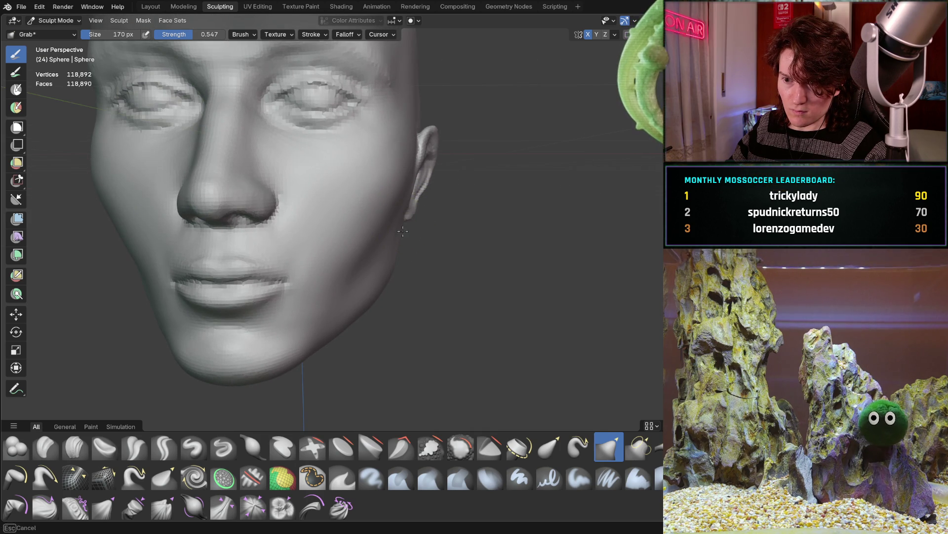
scroll(408, 216, down, 3)
Step: Orbit back to a front view of the head and zoom toward the eyes
mouse_move(360, 244)
middle_down()
mouse_move(231, 245)
mouse_move(376, 241)
middle_up()
scroll(396, 239, up, 3)
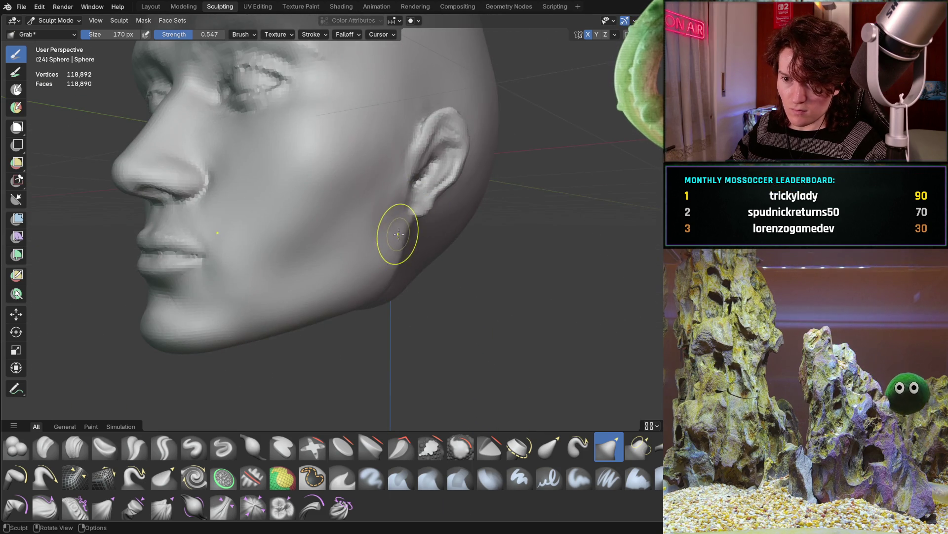
scroll(348, 256, up, 5)
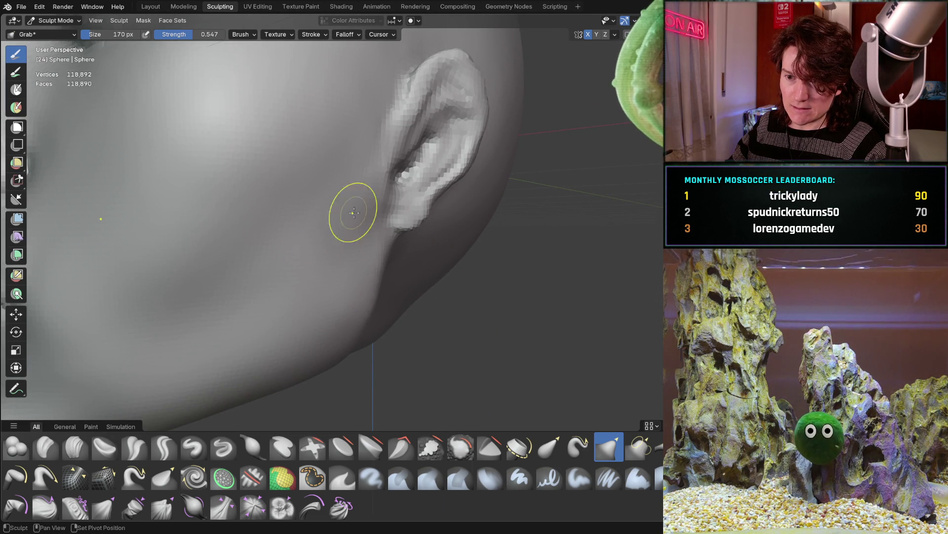
scroll(367, 236, down, 5)
mouse_move(345, 262)
middle_down()
mouse_move(308, 283)
mouse_move(331, 266)
mouse_move(322, 287)
mouse_move(326, 278)
mouse_move(395, 279)
mouse_move(328, 281)
middle_up()
scroll(328, 276, up, 10)
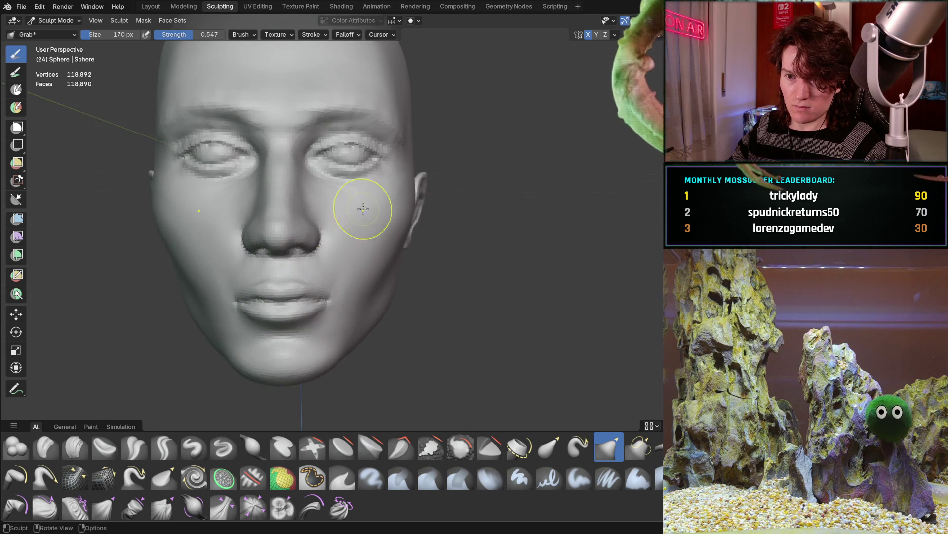
scroll(326, 222, down, 4)
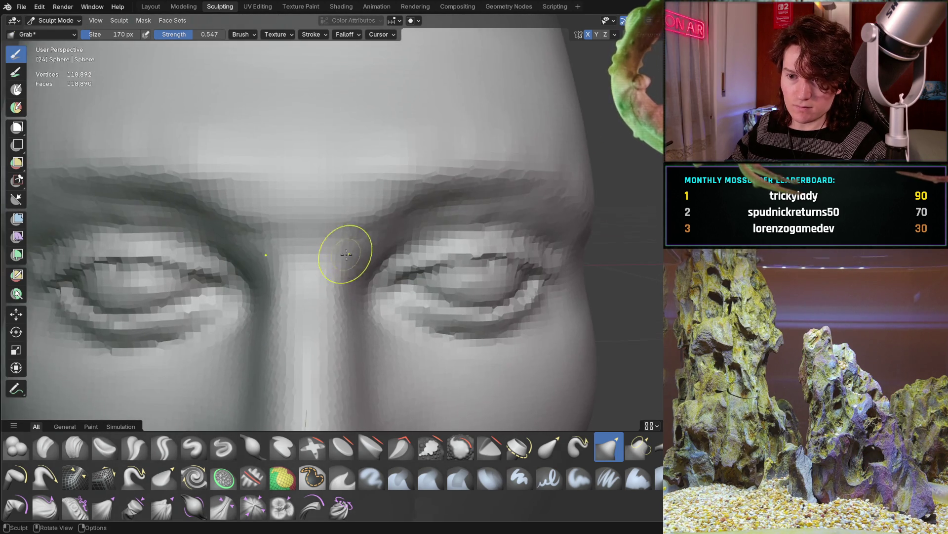
scroll(302, 290, up, 4)
Step: Select the Clay Strips brush and zoom in close on the eyes
click(42, 444)
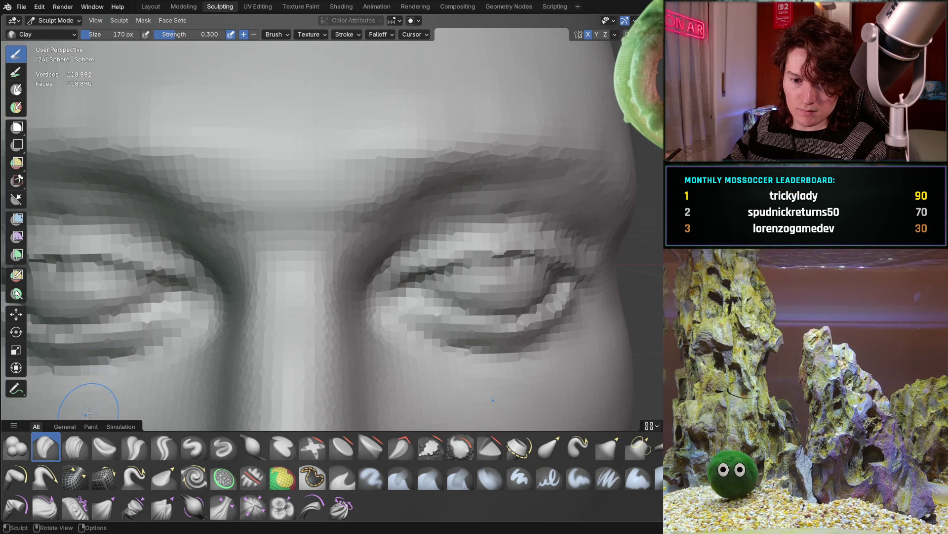
click(76, 447)
scroll(142, 342, up, 3)
scroll(142, 341, down, 4)
scroll(281, 243, up, 3)
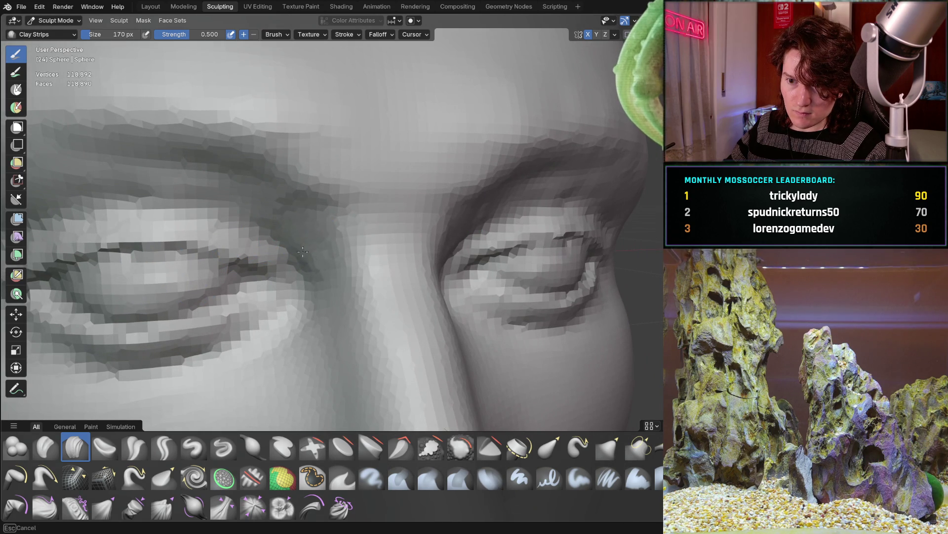
scroll(307, 223, down, 4)
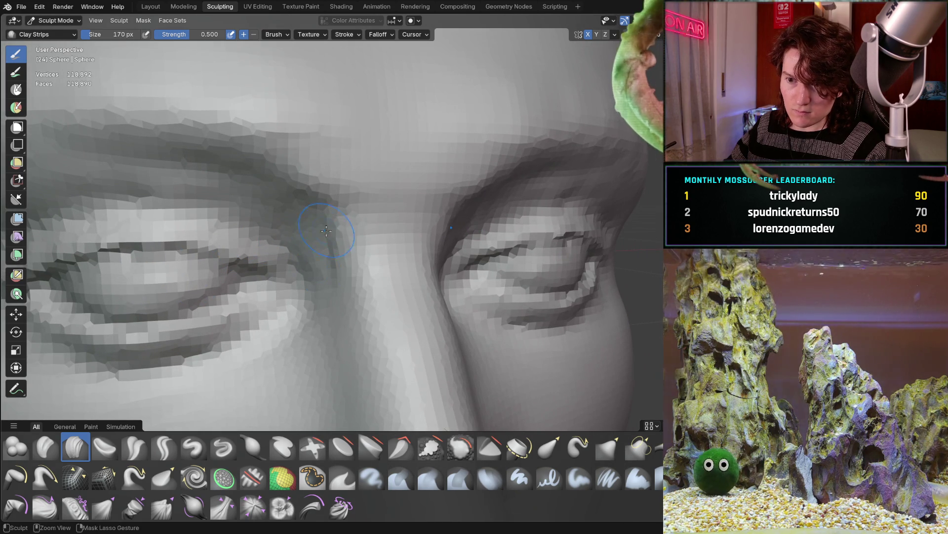
scroll(302, 229, up, 3)
scroll(302, 228, down, 4)
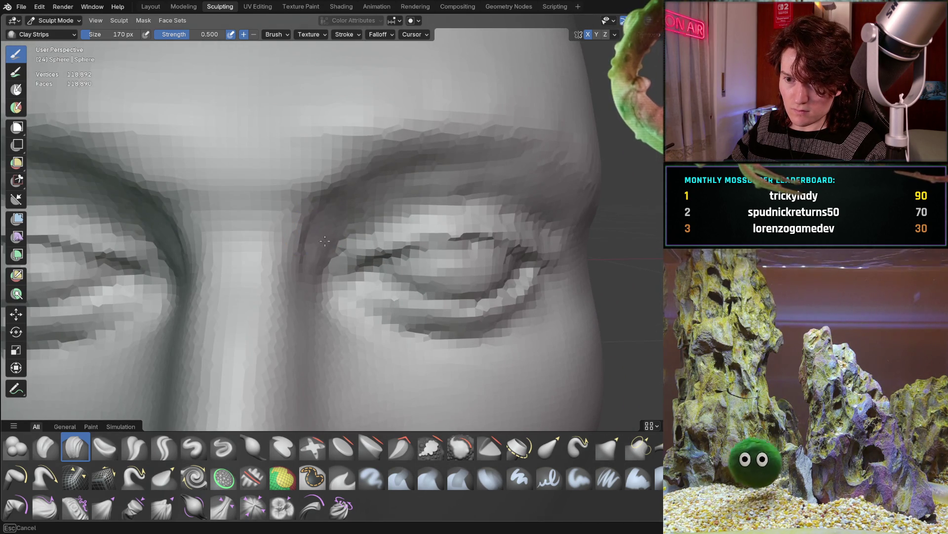
scroll(318, 212, up, 4)
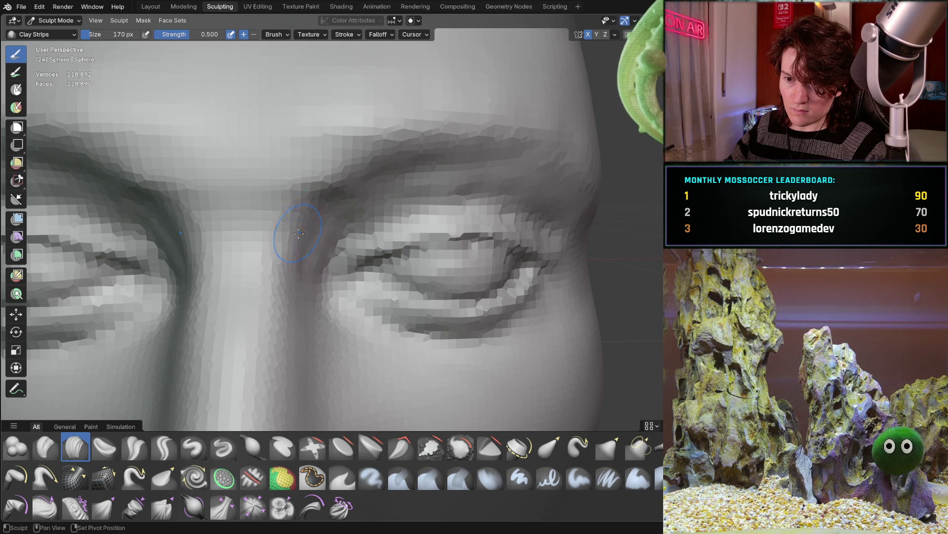
scroll(314, 219, down, 4)
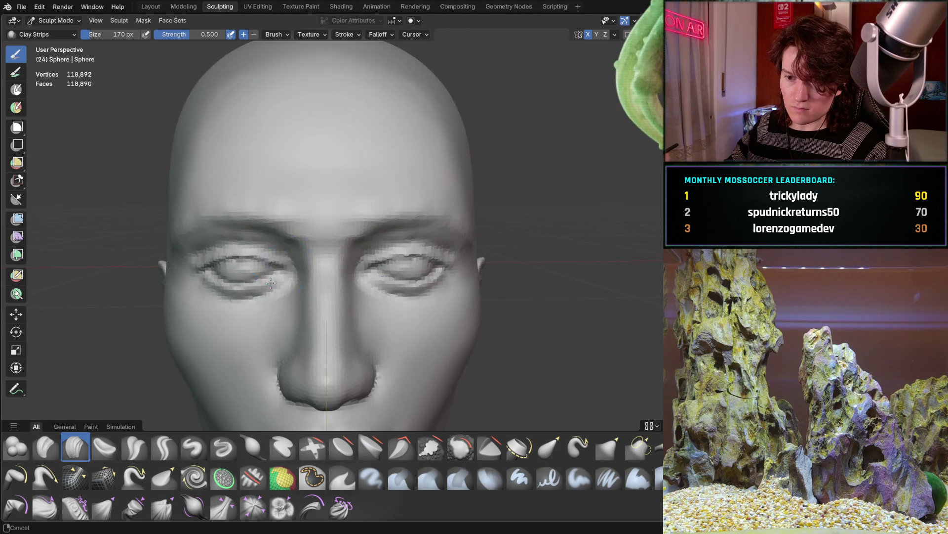
scroll(302, 228, up, 4)
mouse_move(302, 227)
middle_down()
mouse_move(288, 236)
mouse_move(297, 254)
middle_up()
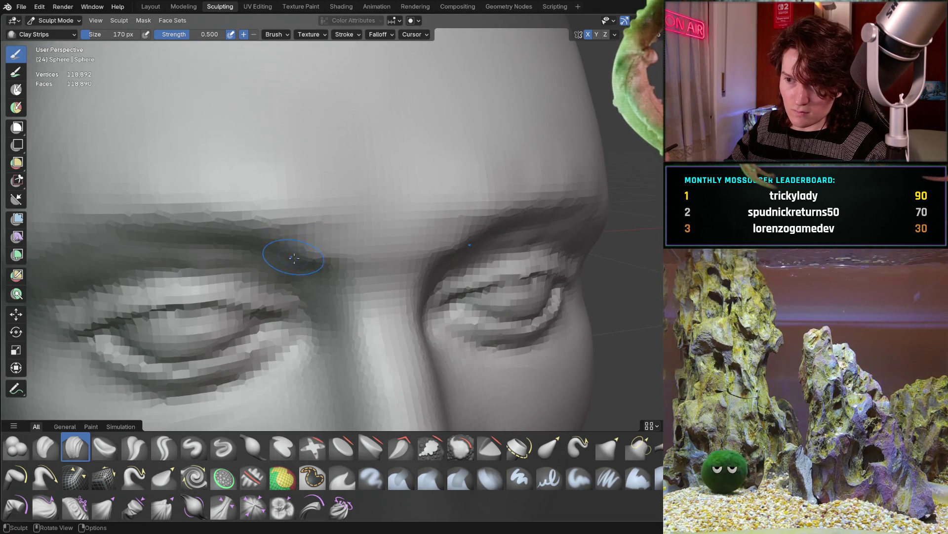
scroll(276, 232, up, 3)
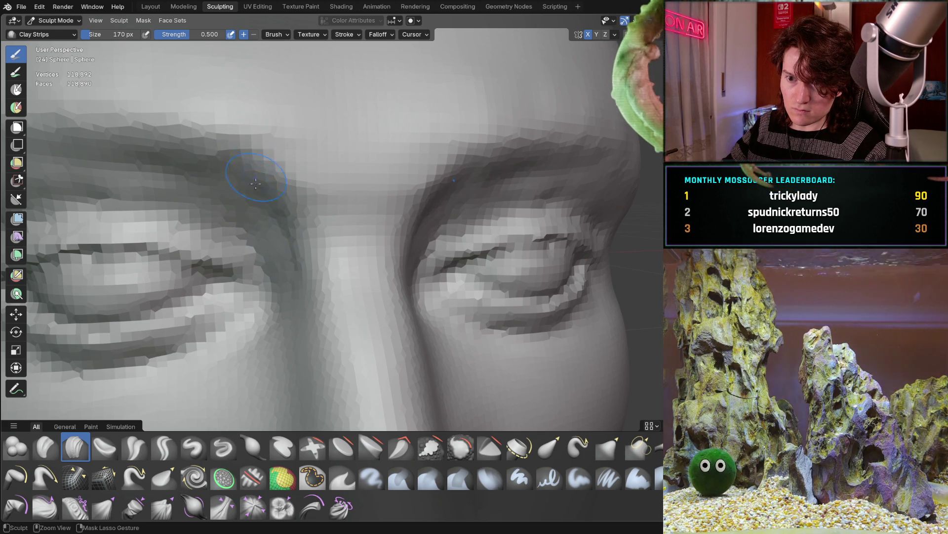
Step: Build up the brow ridge above the left eye with Clay Strips strokes
mouse_move(273, 199)
mouse_down()
mouse_move(266, 196)
mouse_move(285, 255)
mouse_move(313, 244)
mouse_up()
mouse_move(292, 233)
ctrl+middle_down()
mouse_move(267, 239)
mouse_move(238, 285)
mouse_move(236, 313)
mouse_move(240, 291)
ctrl+middle_up()
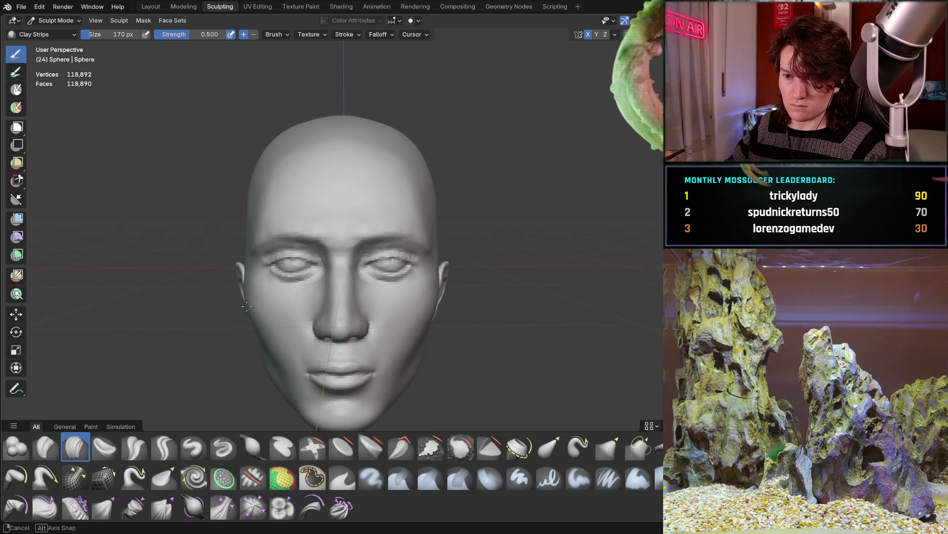
mouse_move(238, 303)
ctrl+middle_down()
mouse_move(274, 242)
mouse_move(272, 202)
ctrl+middle_up()
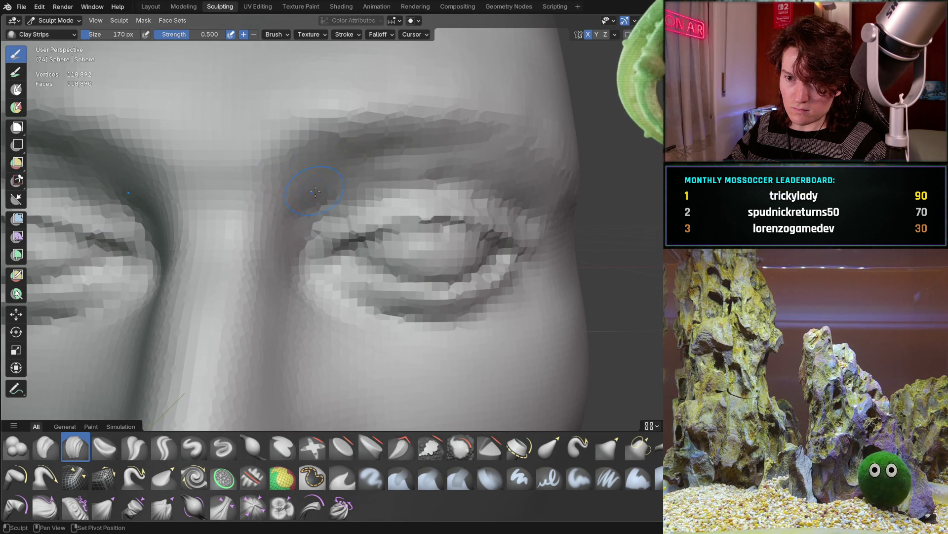
mouse_move(296, 154)
ctrl+middle_down()
mouse_move(279, 228)
mouse_move(270, 192)
mouse_move(276, 217)
mouse_move(257, 221)
mouse_move(296, 201)
mouse_move(303, 159)
mouse_move(296, 194)
mouse_move(303, 180)
ctrl+middle_up()
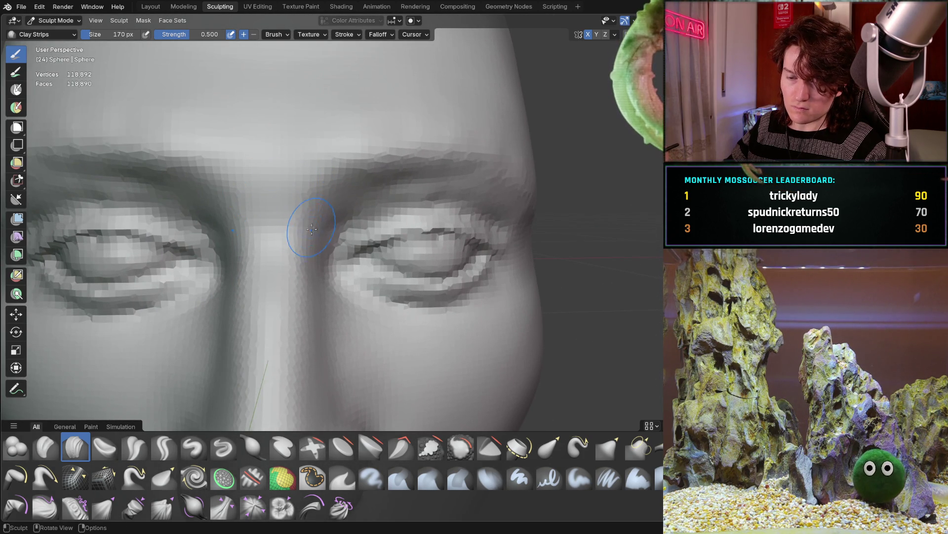
mouse_move(292, 194)
middle_down()
mouse_move(260, 181)
mouse_move(286, 180)
mouse_move(206, 161)
mouse_move(226, 205)
mouse_move(267, 218)
middle_up()
scroll(243, 227, down, 2)
scroll(292, 174, up, 4)
mouse_move(292, 174)
middle_down()
mouse_move(251, 210)
mouse_move(203, 156)
mouse_move(236, 238)
mouse_move(236, 227)
middle_up()
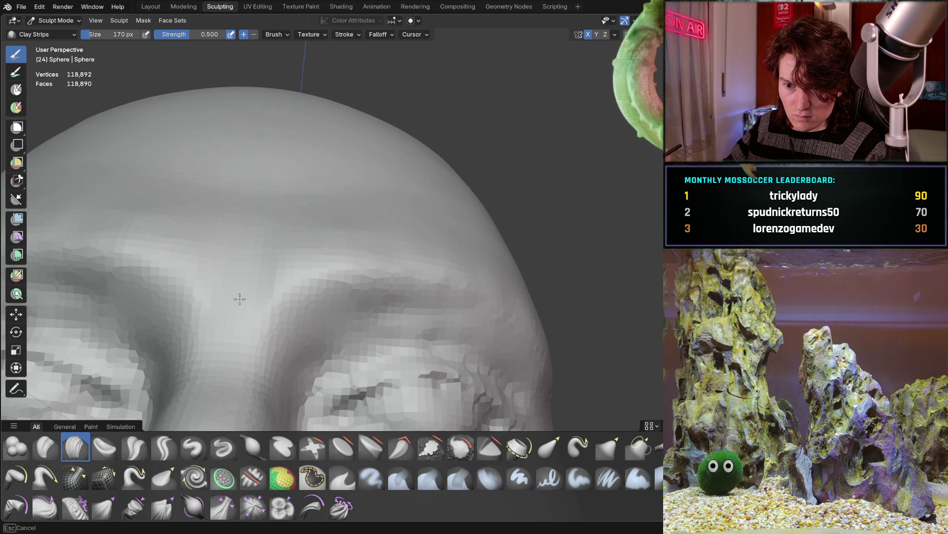
middle_drag(242, 248, 236, 205)
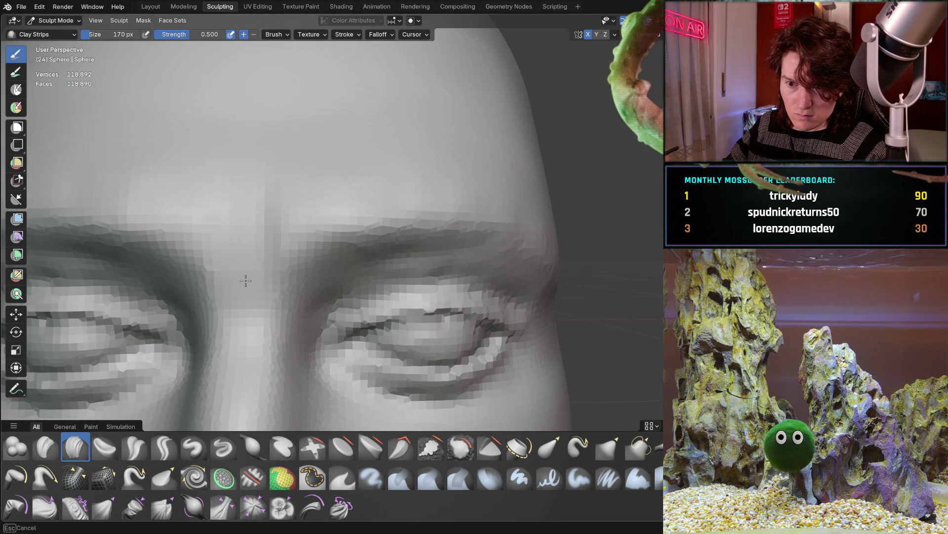
middle_drag(247, 299, 255, 207)
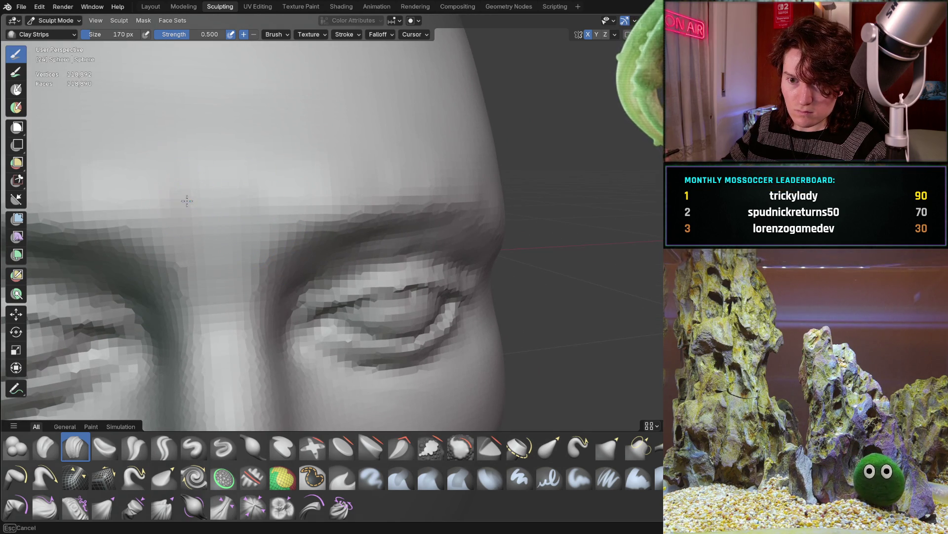
scroll(201, 279, down, 6)
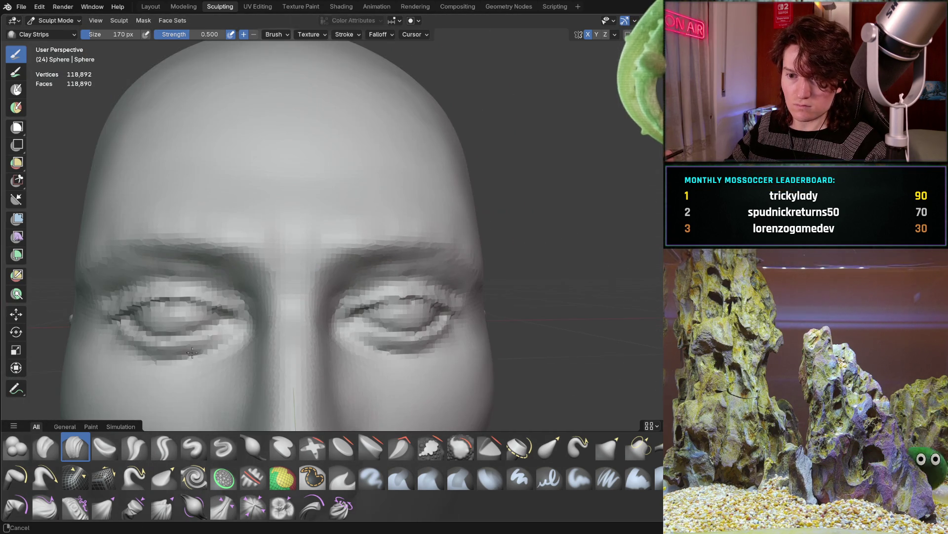
mouse_move(252, 265)
middle_down()
mouse_move(244, 159)
mouse_move(225, 265)
middle_up()
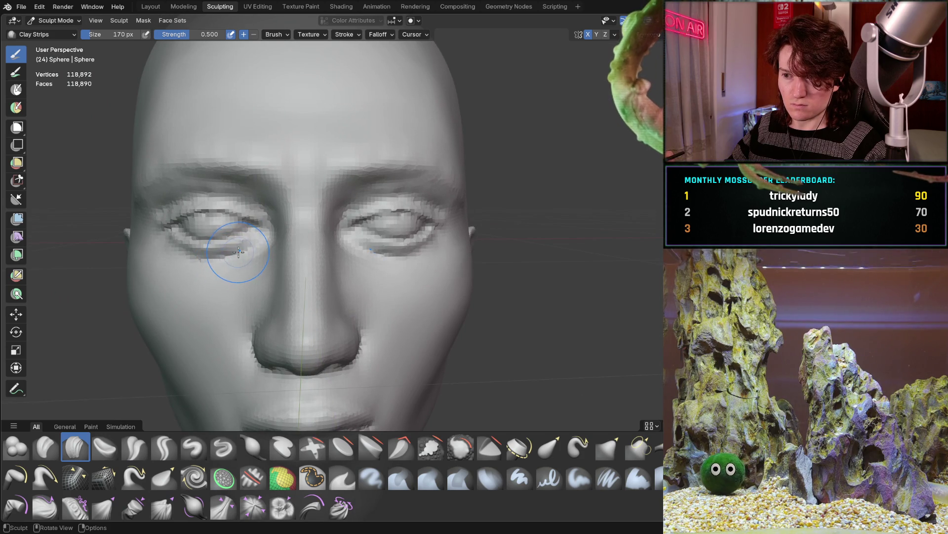
scroll(238, 252, up, 6)
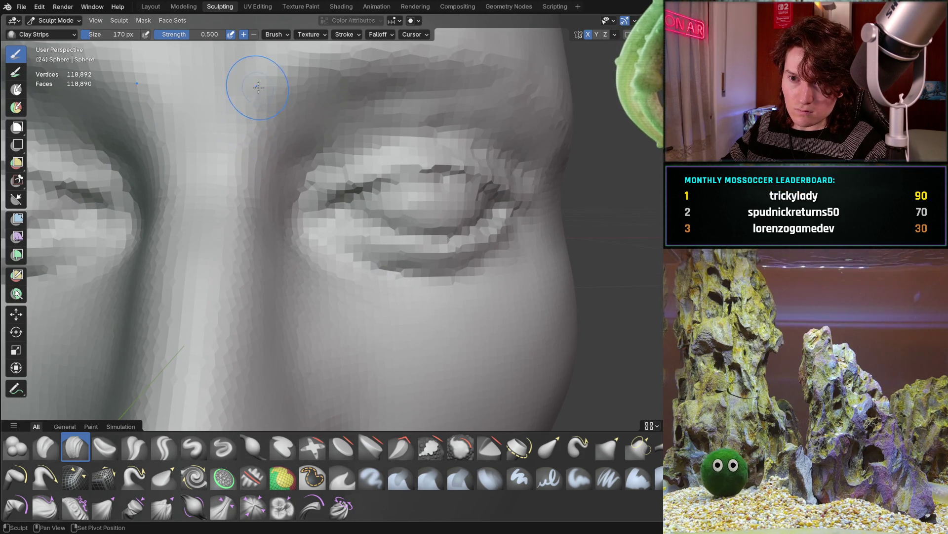
scroll(241, 131, down, 5)
middle_drag(241, 131, 297, 201)
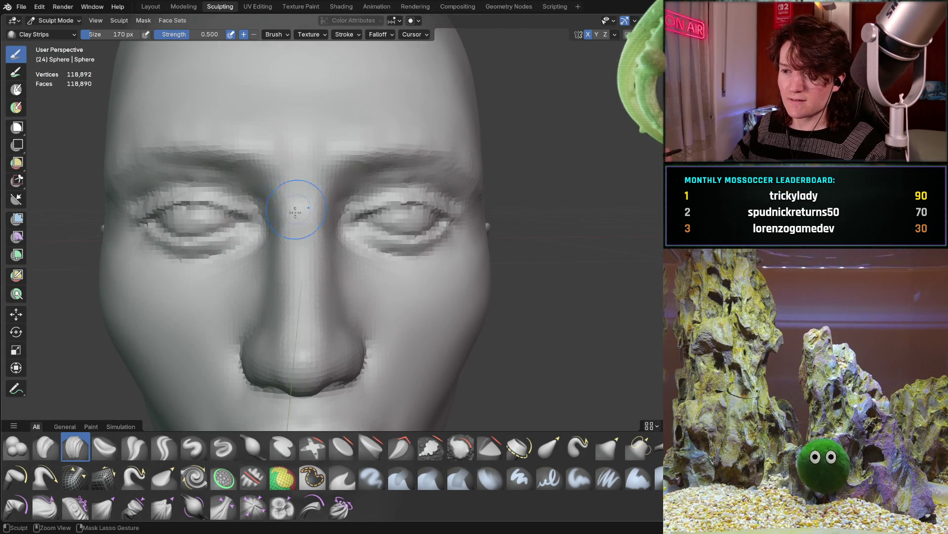
scroll(294, 228, down, 1)
middle_drag(291, 253, 279, 254)
scroll(322, 205, up, 5)
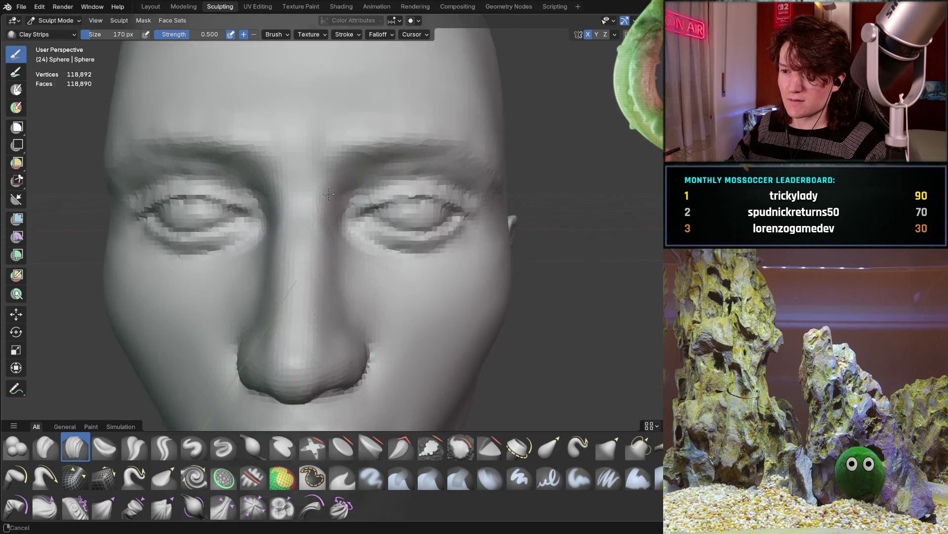
mouse_move(271, 191)
middle_down()
mouse_move(227, 271)
mouse_move(161, 261)
middle_up()
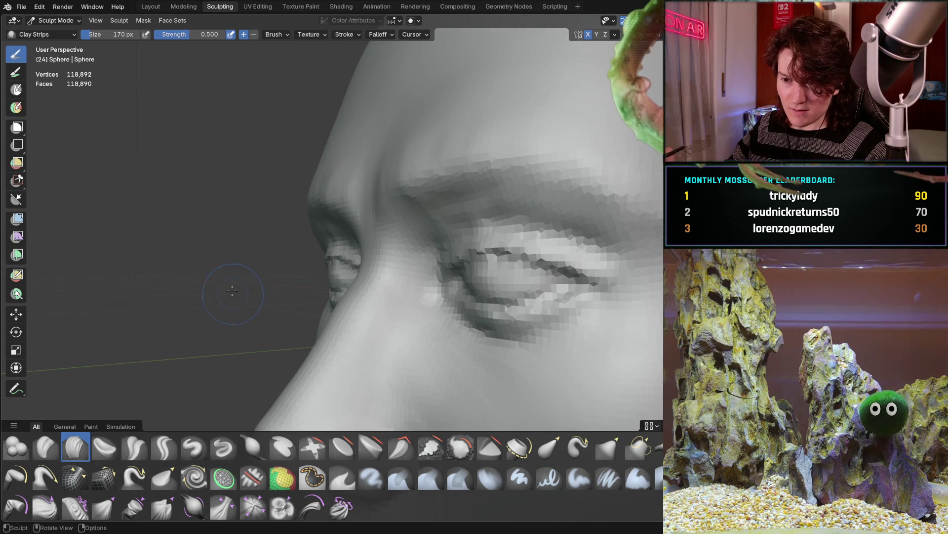
middle_drag(379, 259, 355, 238)
scroll(329, 215, up, 4)
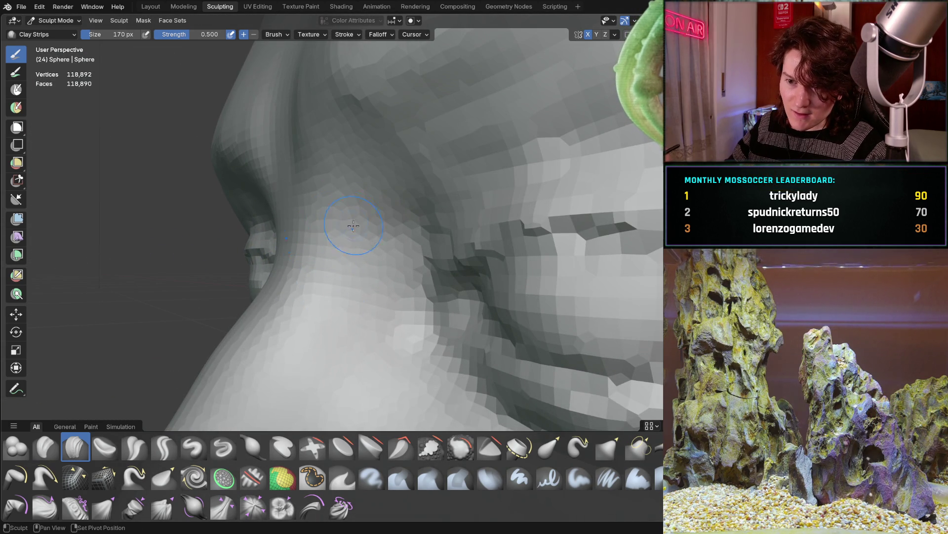
mouse_move(313, 216)
middle_down()
mouse_move(237, 318)
mouse_move(236, 335)
mouse_move(307, 254)
mouse_move(307, 277)
middle_up()
scroll(275, 226, up, 3)
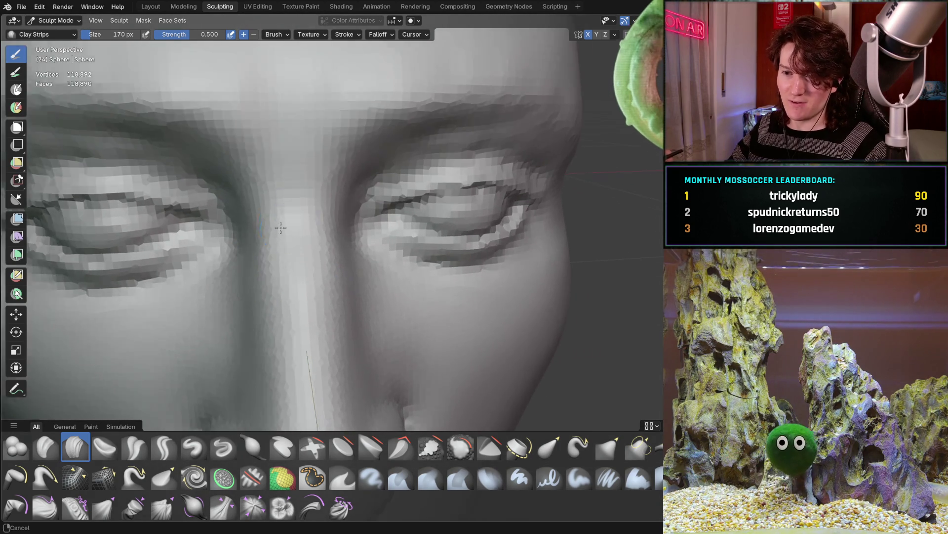
scroll(277, 263, up, 2)
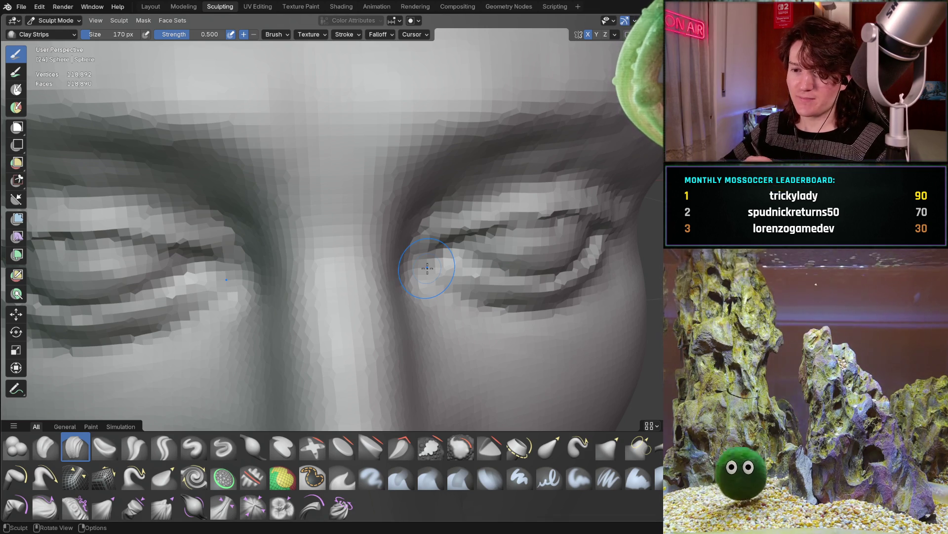
mouse_move(217, 287)
middle_down()
mouse_move(292, 226)
mouse_move(249, 254)
mouse_move(261, 227)
middle_up()
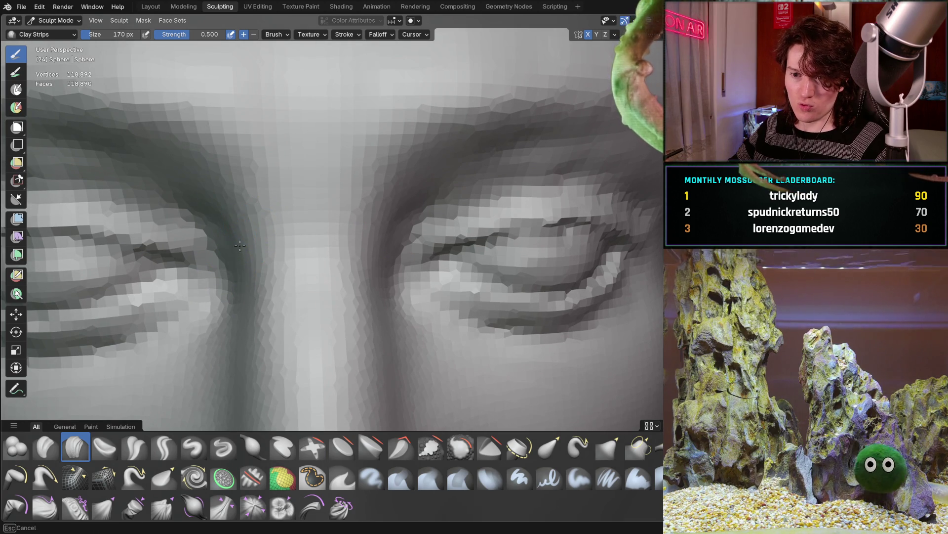
mouse_move(240, 229)
middle_down()
mouse_move(210, 246)
mouse_move(218, 263)
middle_up()
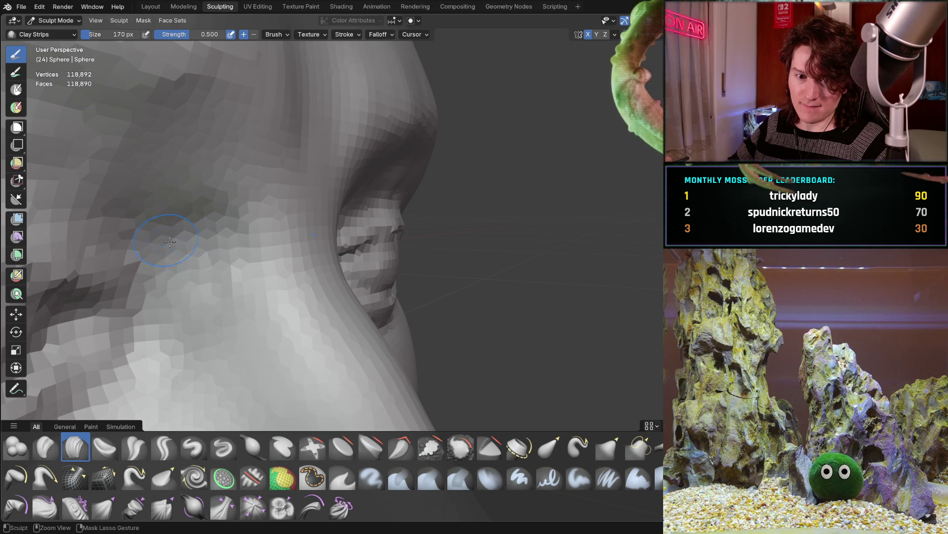
mouse_move(180, 253)
middle_down()
mouse_move(198, 243)
mouse_move(117, 247)
middle_up()
mouse_move(243, 213)
middle_down()
mouse_move(271, 218)
mouse_move(233, 228)
middle_up()
middle_drag(289, 198, 263, 218)
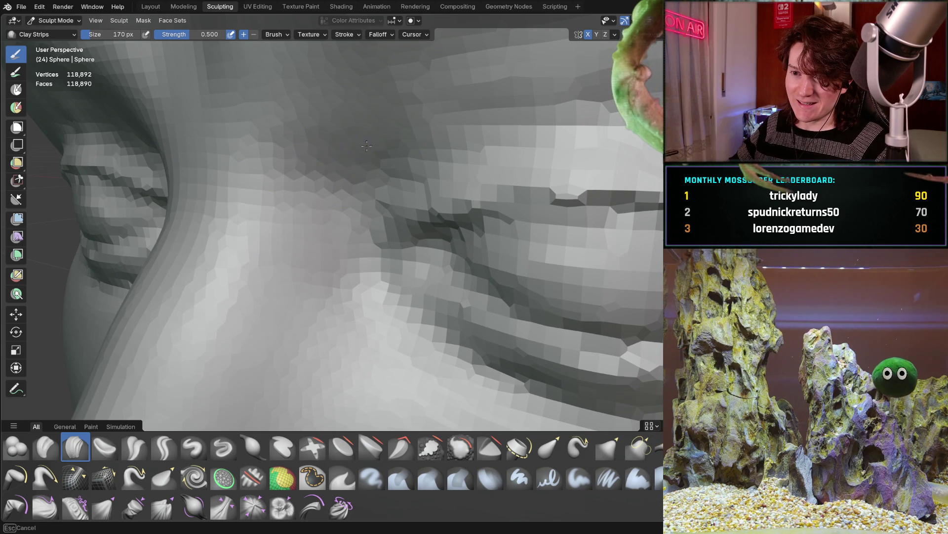
mouse_move(372, 137)
middle_down()
mouse_move(260, 221)
mouse_move(263, 248)
mouse_move(236, 288)
middle_up()
scroll(264, 248, down, 2)
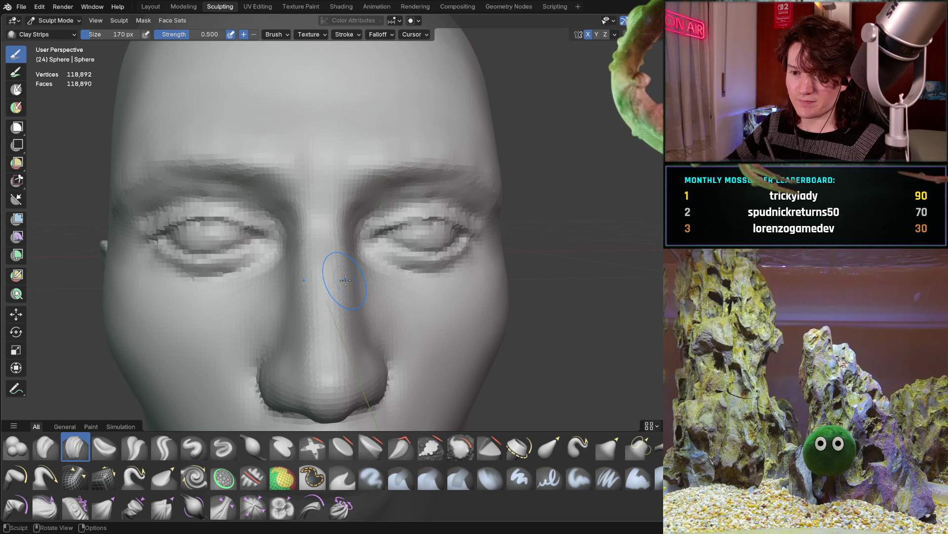
Step: Orbit to low, tilted views to inspect the underside and tip of the nose
mouse_move(313, 218)
middle_down()
mouse_move(330, 197)
mouse_move(303, 201)
mouse_move(313, 247)
mouse_move(328, 179)
mouse_move(323, 255)
mouse_move(302, 238)
middle_up()
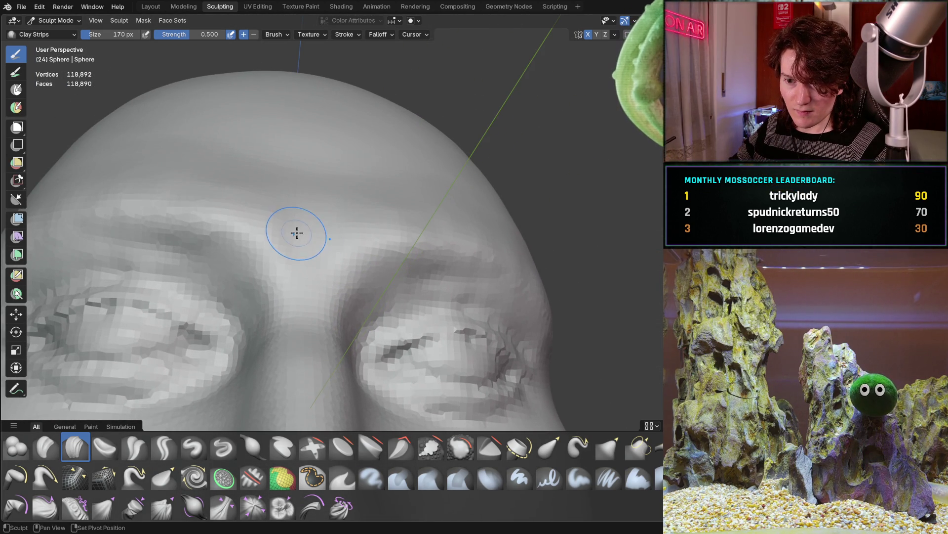
mouse_move(395, 200)
ctrl+middle_down()
mouse_move(298, 180)
mouse_move(223, 181)
ctrl+middle_up()
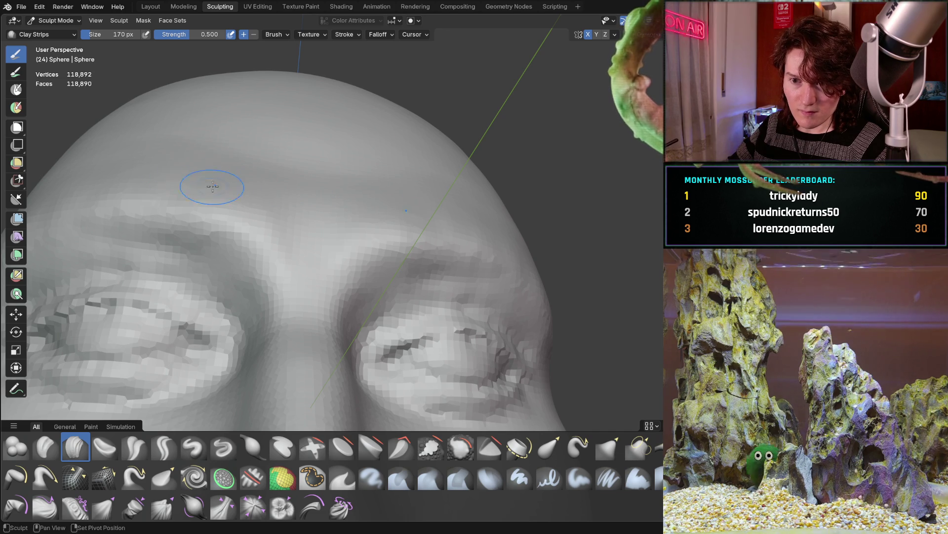
mouse_move(226, 148)
middle_down()
mouse_move(279, 218)
mouse_move(258, 177)
mouse_move(254, 225)
mouse_move(253, 212)
middle_up()
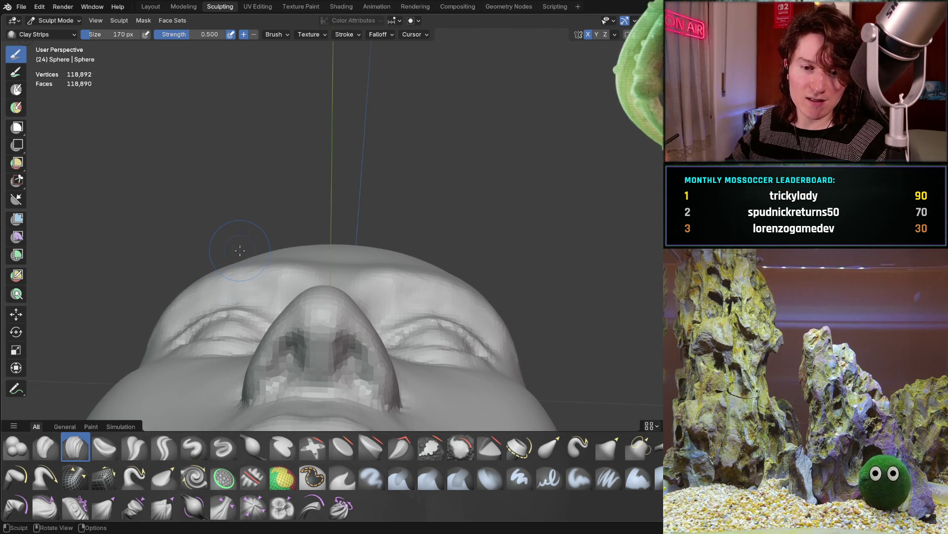
mouse_move(277, 261)
middle_down()
mouse_move(297, 254)
mouse_move(294, 282)
mouse_move(306, 232)
middle_up()
mouse_move(244, 285)
middle_down()
mouse_move(217, 265)
mouse_move(288, 282)
mouse_move(237, 275)
mouse_move(240, 291)
middle_up()
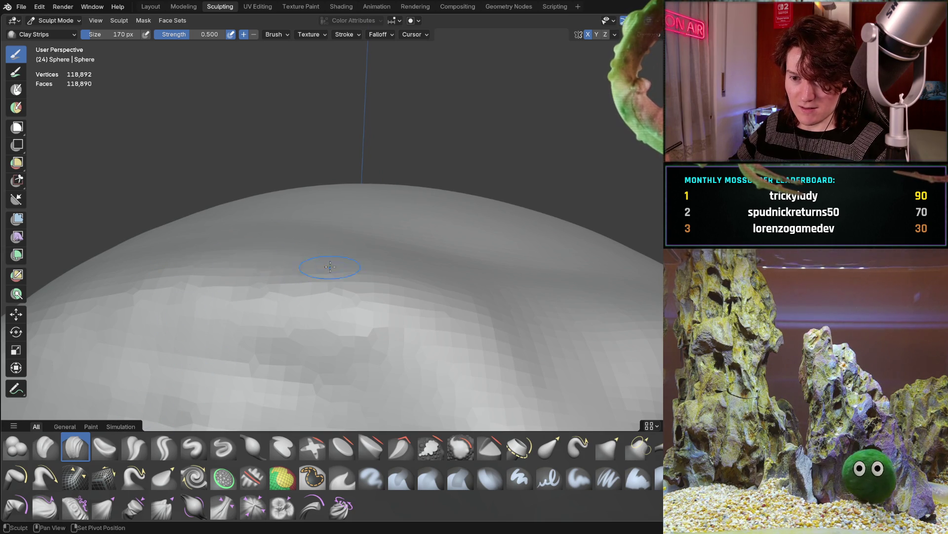
Step: Enlarge the Clay Strips brush radius from 170 to 268 px
key(f)
click(286, 258)
mouse_move(285, 261)
middle_down()
mouse_move(290, 279)
mouse_move(274, 242)
middle_up()
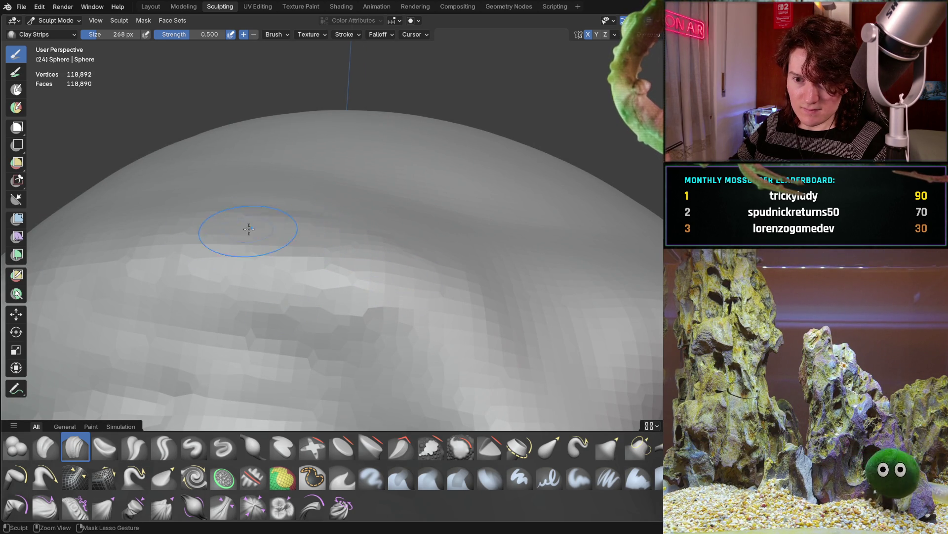
mouse_move(268, 210)
middle_down()
mouse_move(265, 184)
mouse_move(288, 214)
mouse_move(238, 302)
mouse_move(258, 226)
mouse_move(242, 154)
mouse_move(314, 263)
mouse_move(208, 237)
mouse_move(262, 208)
mouse_move(287, 255)
mouse_move(304, 245)
mouse_move(324, 262)
mouse_move(352, 187)
middle_up()
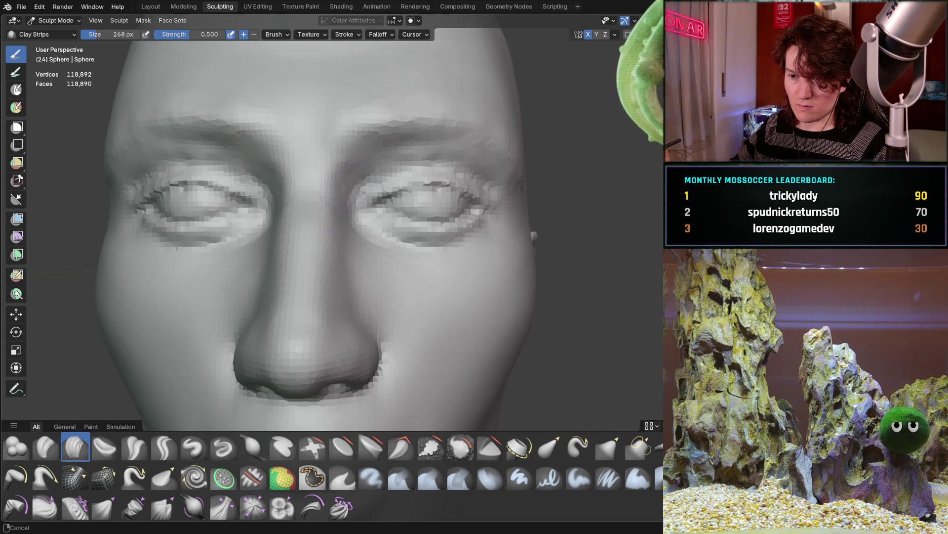
scroll(314, 233, up, 6)
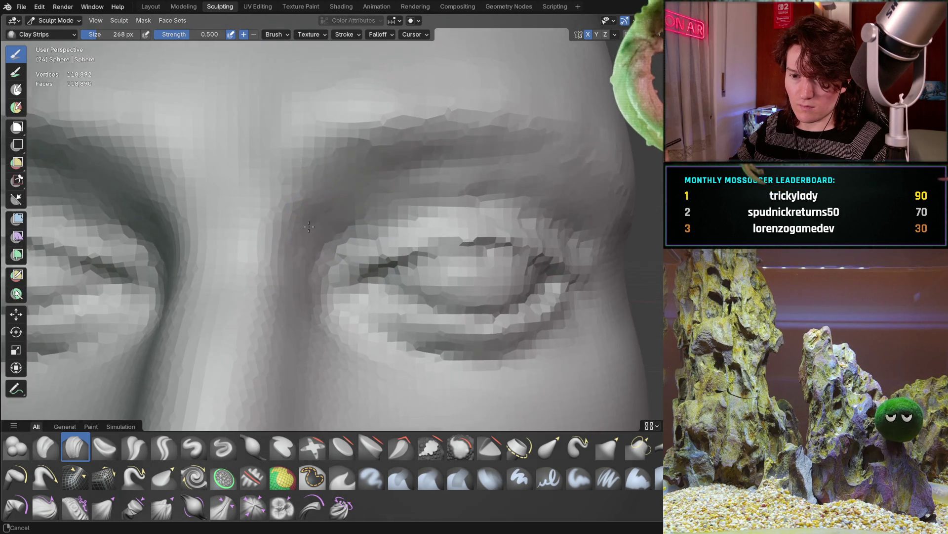
scroll(295, 248, down, 4)
scroll(214, 177, up, 4)
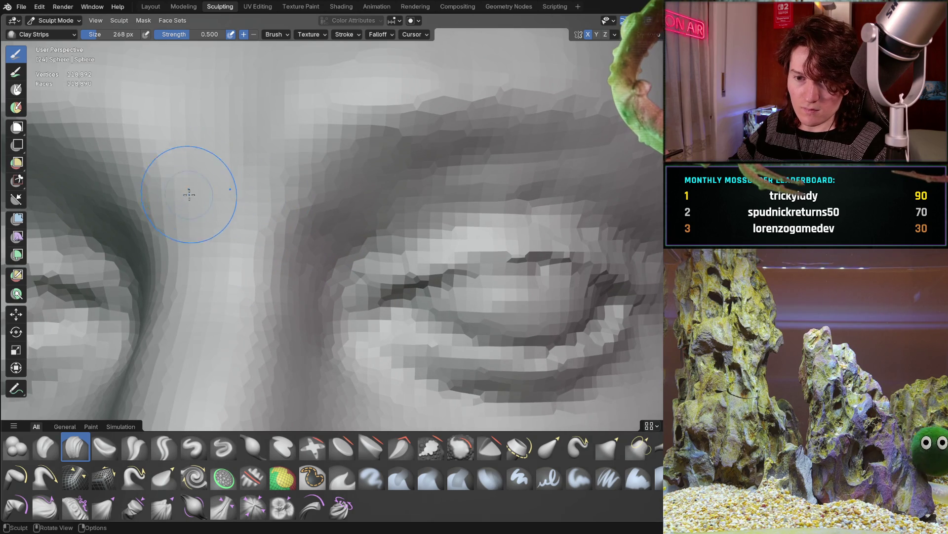
scroll(229, 199, down, 4)
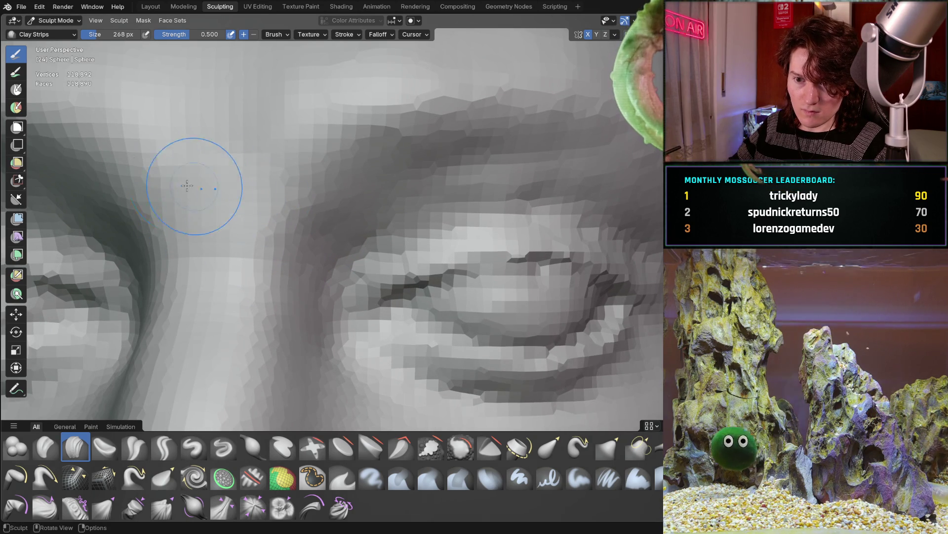
scroll(232, 217, up, 4)
scroll(232, 223, down, 4)
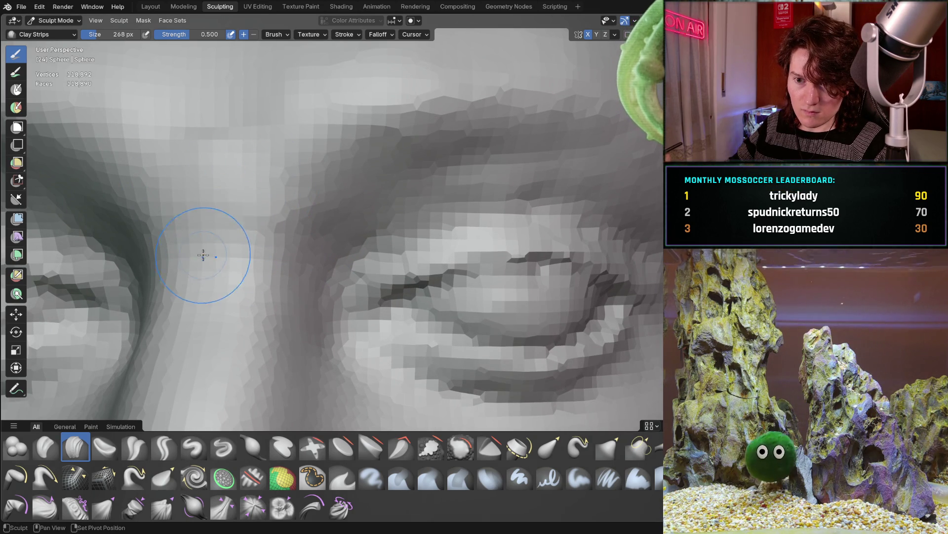
scroll(207, 243, down, 1)
mouse_move(206, 244)
middle_down()
mouse_move(349, 226)
mouse_move(233, 201)
mouse_move(262, 270)
mouse_move(281, 220)
mouse_move(257, 240)
middle_up()
scroll(281, 262, up, 6)
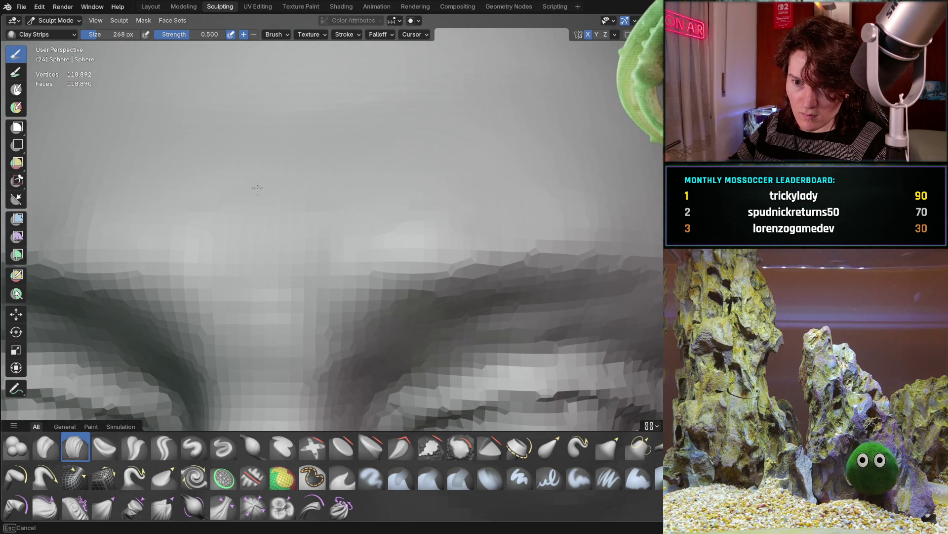
scroll(289, 186, down, 3)
middle_drag(289, 186, 280, 224)
middle_drag(222, 226, 410, 234)
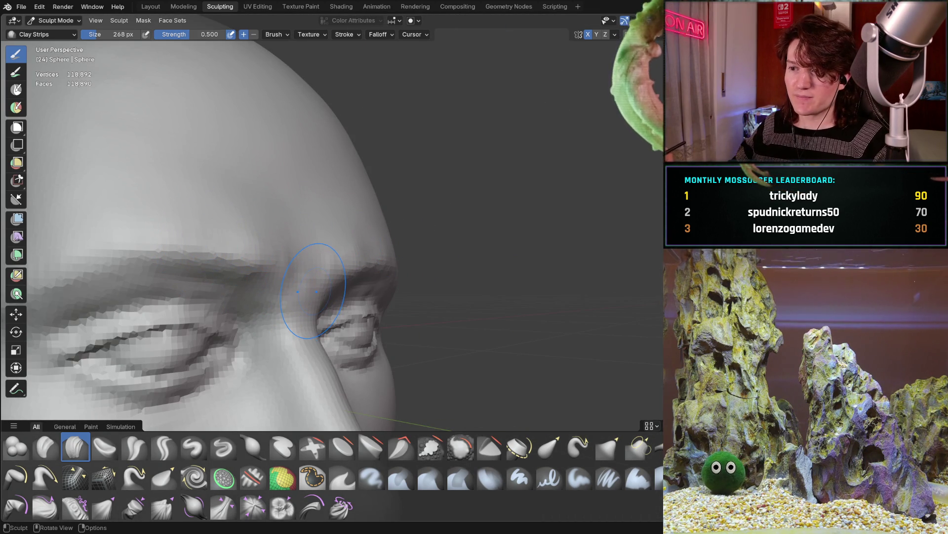
middle_drag(303, 318, 489, 318)
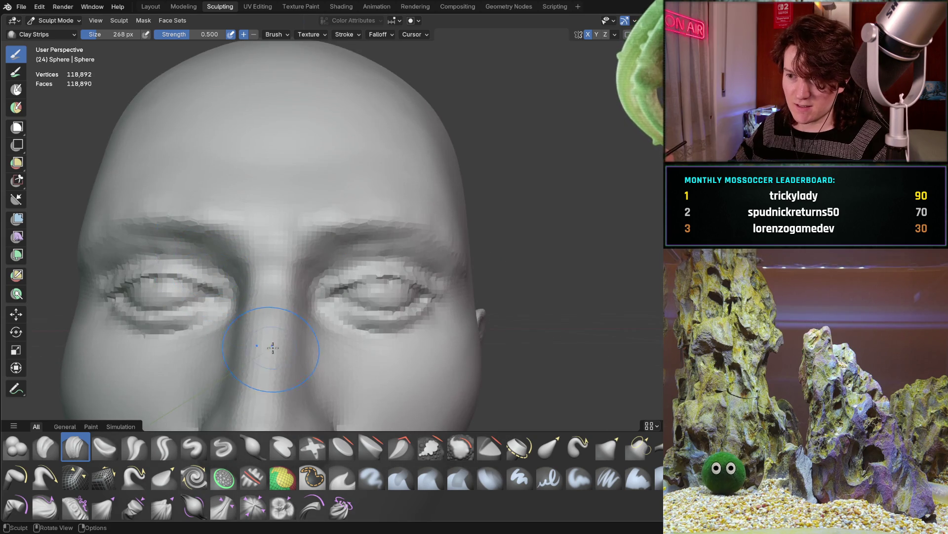
scroll(279, 296, up, 3)
scroll(280, 296, down, 4)
middle_drag(279, 297, 302, 286)
scroll(302, 286, up, 2)
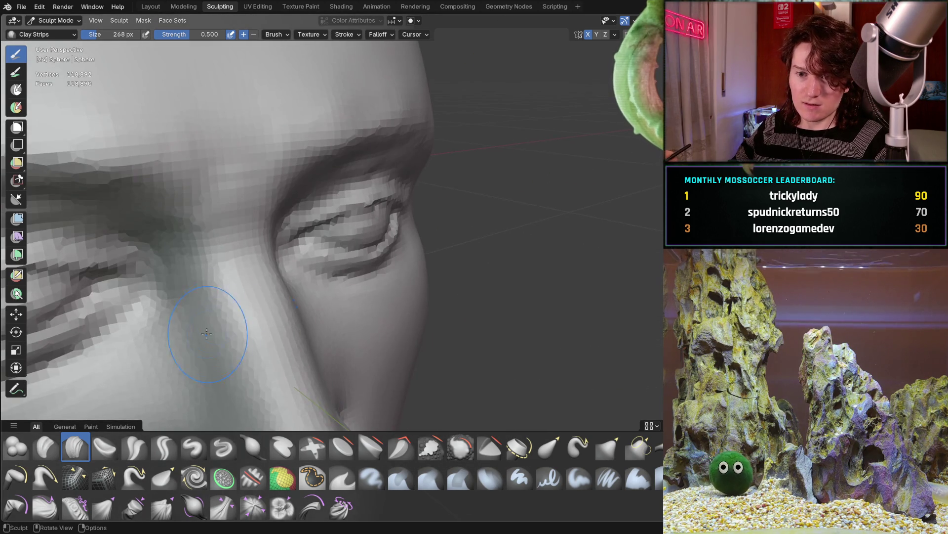
middle_drag(201, 312, 161, 294)
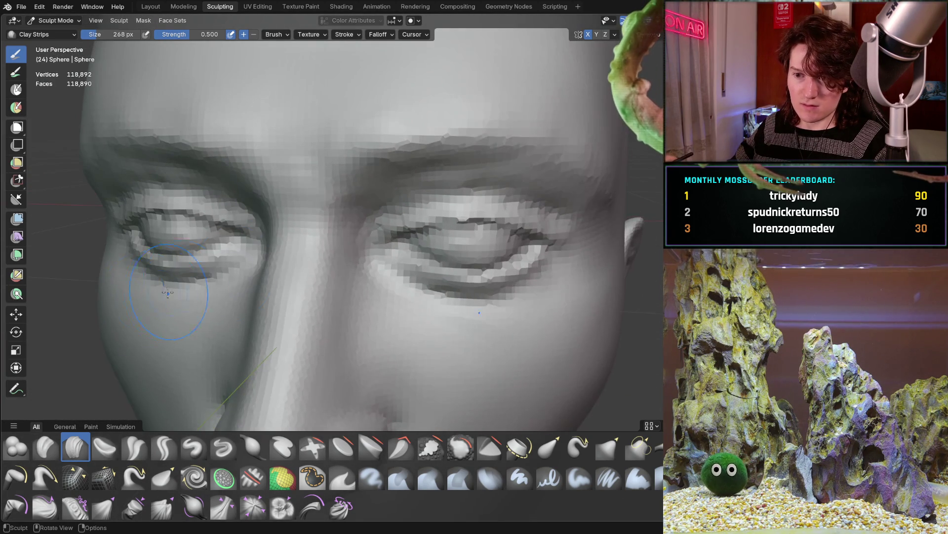
scroll(265, 264, down, 2)
scroll(265, 264, up, 4)
middle_drag(266, 265, 269, 152)
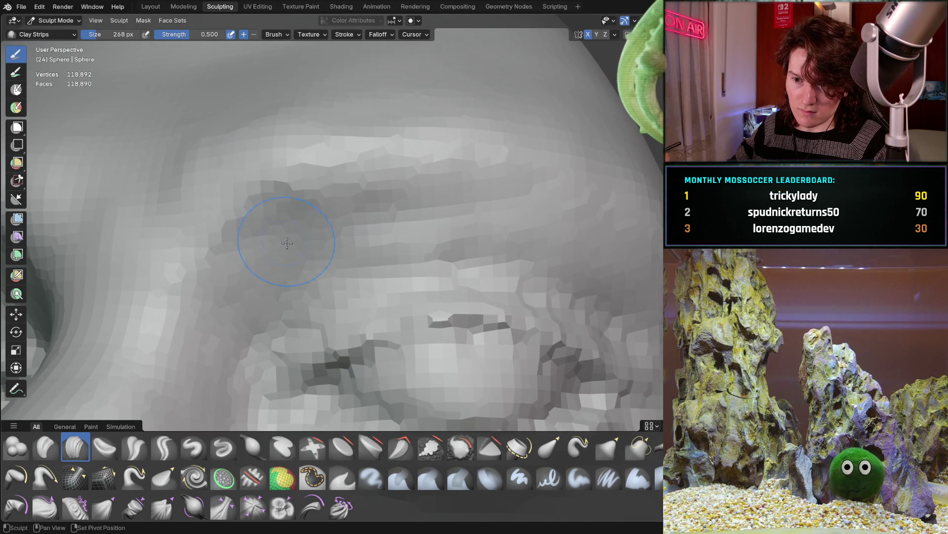
scroll(275, 246, down, 3)
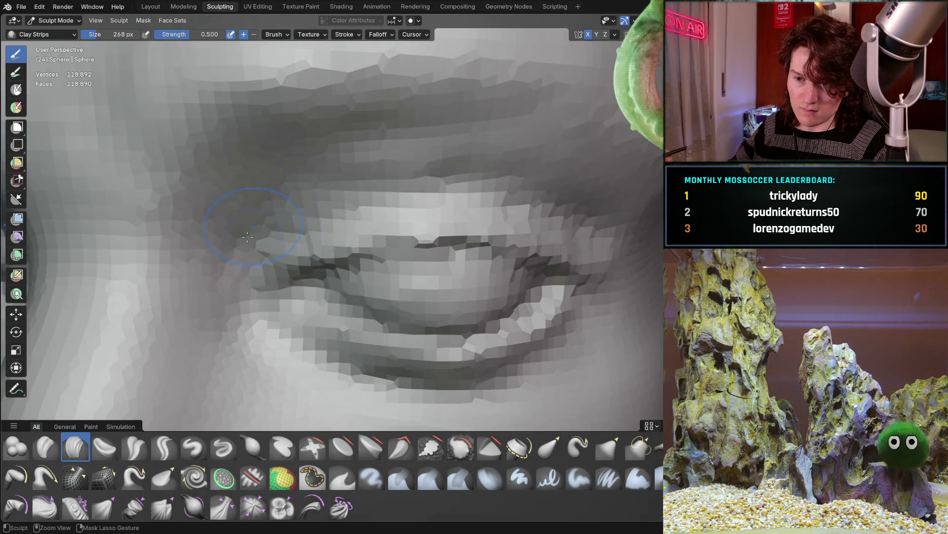
scroll(205, 269, down, 2)
mouse_move(206, 269)
middle_down()
mouse_move(281, 253)
mouse_move(218, 281)
mouse_move(131, 281)
mouse_move(191, 218)
mouse_move(250, 306)
middle_up()
scroll(225, 280, up, 5)
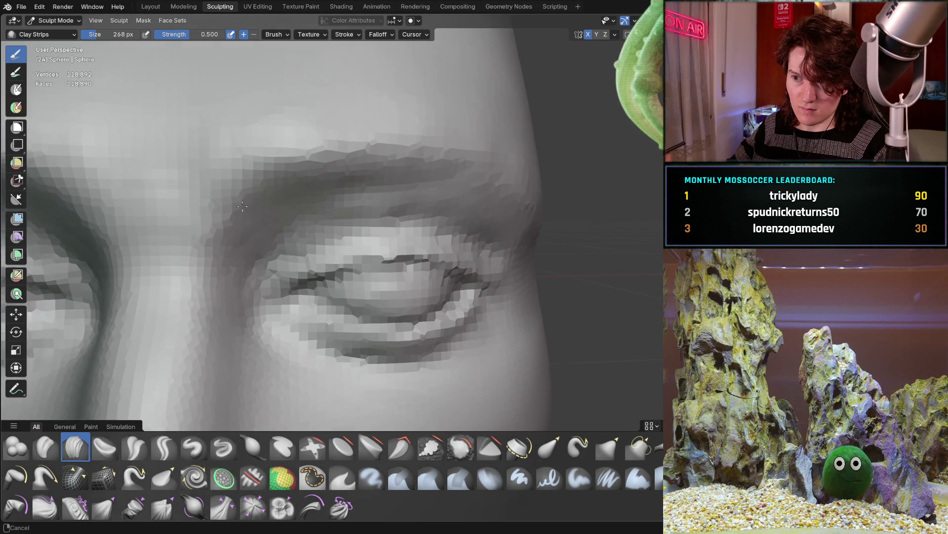
mouse_move(253, 202)
middle_down()
mouse_move(211, 184)
mouse_move(163, 277)
mouse_move(232, 255)
mouse_move(316, 247)
mouse_move(400, 263)
mouse_move(272, 241)
mouse_move(186, 239)
mouse_move(290, 220)
mouse_move(246, 237)
mouse_move(239, 228)
middle_up()
mouse_move(307, 197)
middle_down()
mouse_move(362, 207)
mouse_move(503, 196)
middle_up()
mouse_move(364, 202)
middle_down()
mouse_move(345, 217)
mouse_move(352, 234)
mouse_move(366, 227)
middle_up()
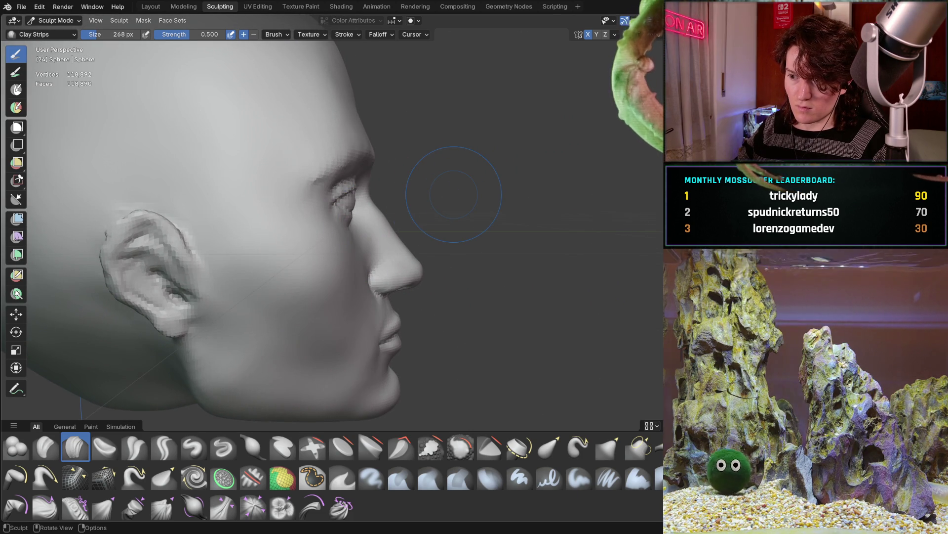
Step: Rotate the head mesh slightly with the Rotate tool from a three-quarter view
scroll(320, 212, down, 5)
mouse_move(320, 213)
middle_down()
mouse_move(331, 232)
mouse_move(286, 234)
mouse_move(250, 222)
mouse_move(311, 222)
mouse_move(234, 216)
mouse_move(290, 221)
mouse_move(308, 211)
middle_up()
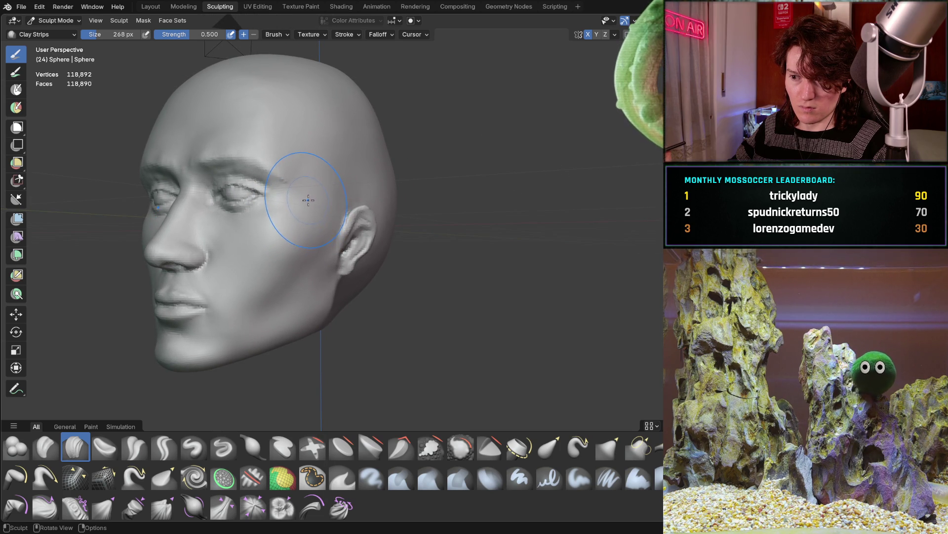
middle_drag(308, 207, 308, 200)
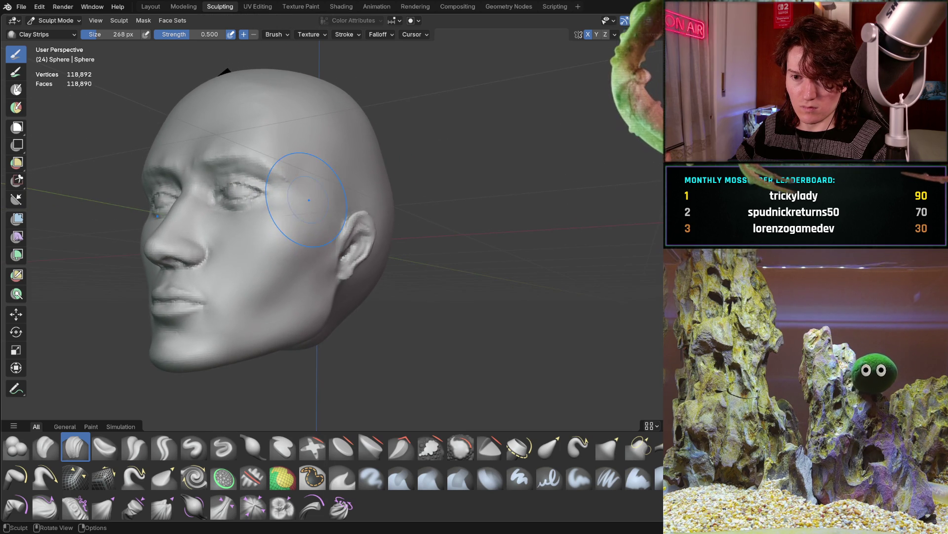
click(16, 332)
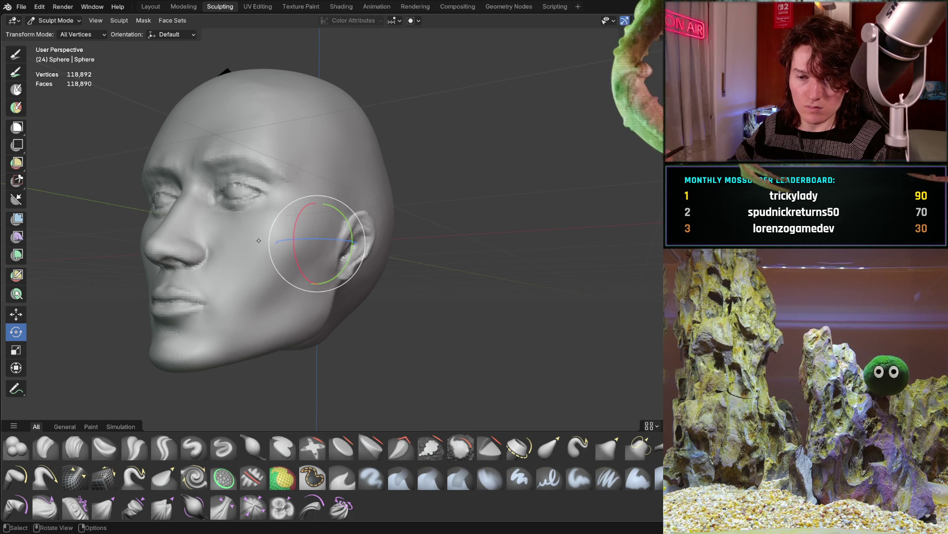
drag(298, 256, 299, 251)
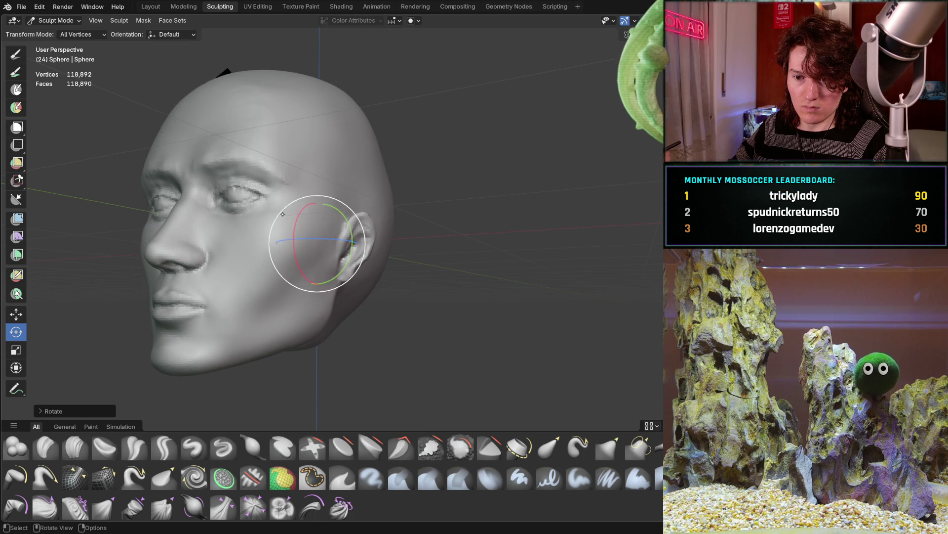
mouse_move(235, 238)
middle_down()
mouse_move(247, 230)
mouse_move(236, 237)
middle_up()
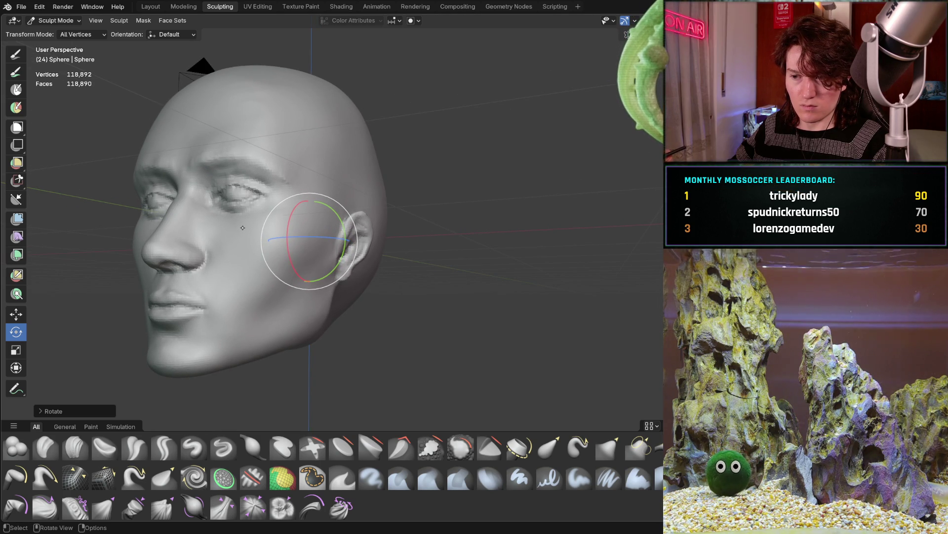
Step: Orbit toward the front of the face and reselect the Clay Strips brush
mouse_move(207, 221)
middle_down()
mouse_move(247, 220)
mouse_move(254, 264)
mouse_move(221, 353)
middle_up()
scroll(257, 220, up, 8)
click(75, 447)
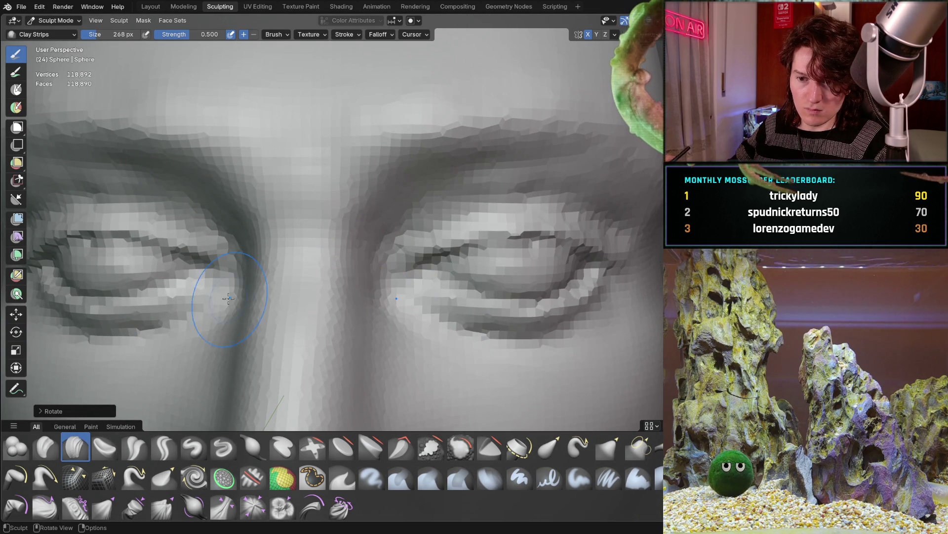
Step: Inspect the eye socket, brow and nose bridge up close from several angles
scroll(307, 272, up, 5)
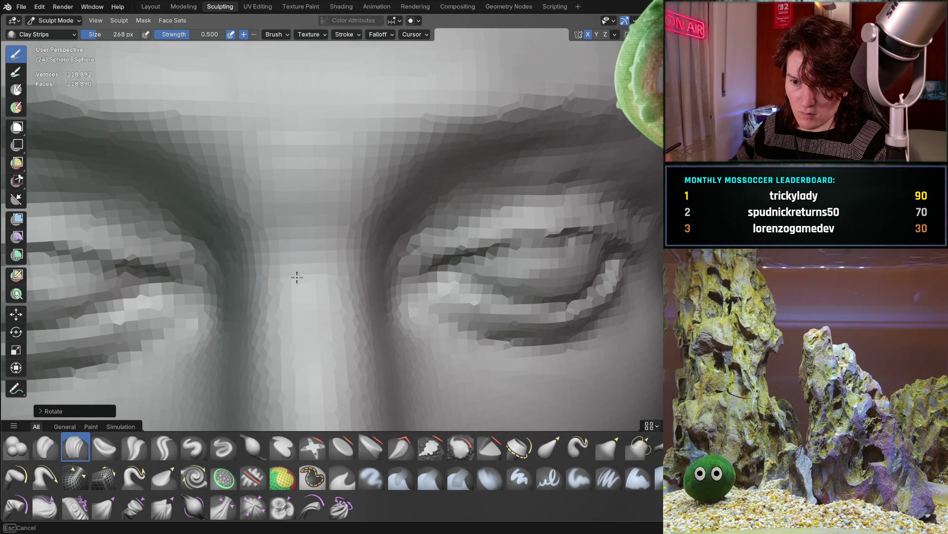
mouse_move(307, 281)
middle_down()
mouse_move(347, 261)
mouse_move(345, 271)
mouse_move(343, 256)
mouse_move(348, 295)
middle_up()
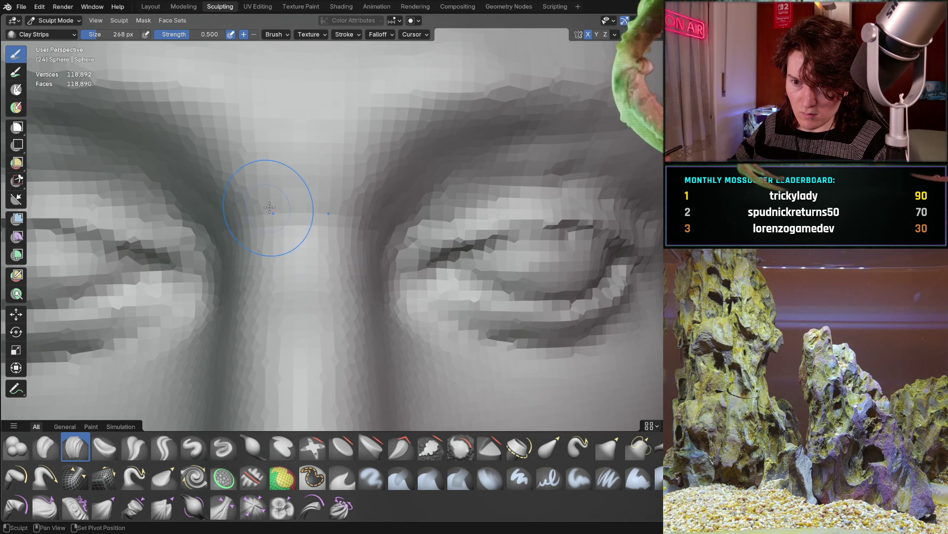
mouse_move(289, 228)
middle_down()
mouse_move(190, 229)
mouse_move(123, 333)
mouse_move(193, 295)
mouse_move(201, 258)
mouse_move(205, 271)
mouse_move(394, 264)
middle_up()
scroll(394, 265, down, 5)
mouse_move(308, 275)
middle_down()
mouse_move(326, 222)
mouse_move(345, 255)
middle_up()
scroll(371, 228, up, 8)
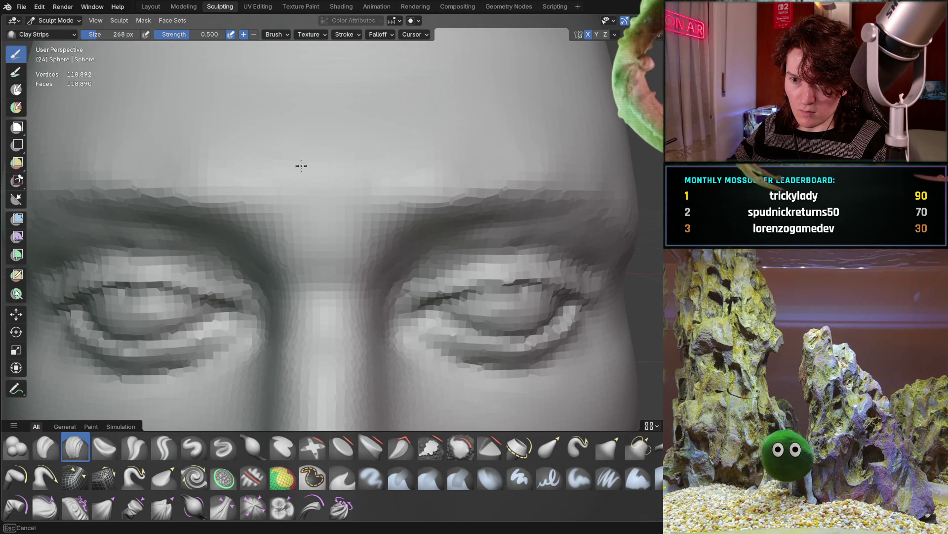
mouse_move(335, 131)
ctrl+middle_down()
mouse_move(292, 280)
mouse_move(336, 277)
mouse_move(143, 279)
mouse_move(143, 297)
mouse_move(294, 275)
mouse_move(310, 287)
mouse_move(313, 254)
mouse_move(280, 277)
mouse_move(249, 269)
mouse_move(250, 295)
mouse_move(262, 295)
mouse_move(253, 284)
mouse_move(273, 299)
ctrl+middle_up()
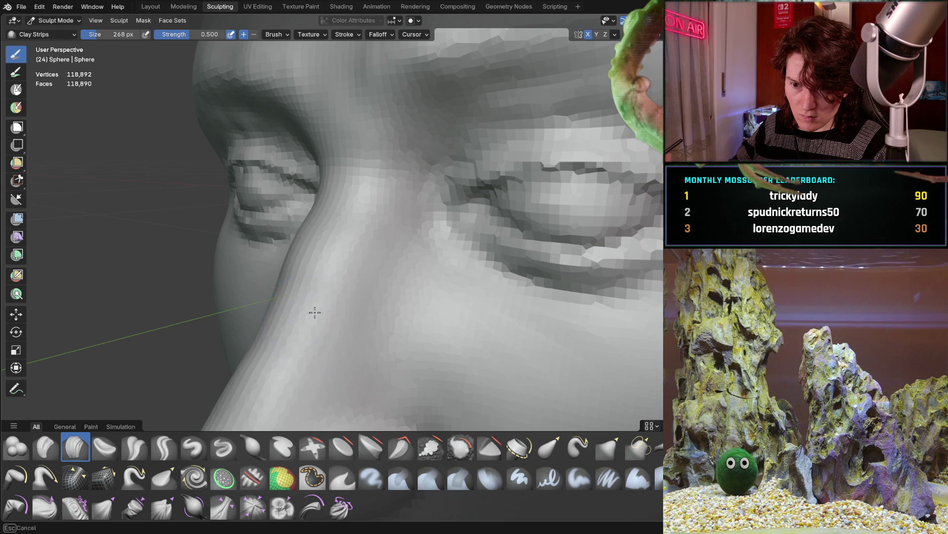
mouse_move(289, 307)
middle_down()
mouse_move(271, 335)
mouse_move(239, 311)
mouse_move(200, 347)
middle_up()
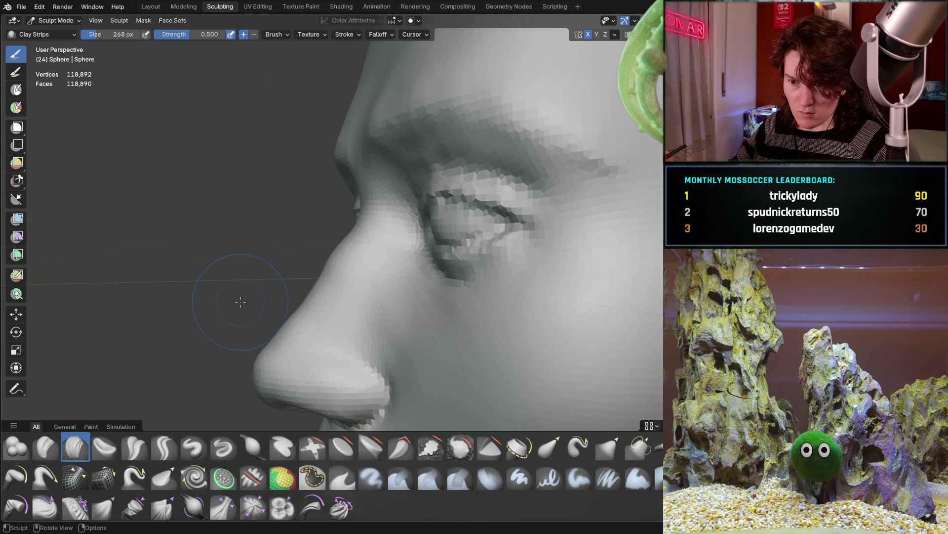
middle_drag(246, 313, 287, 259)
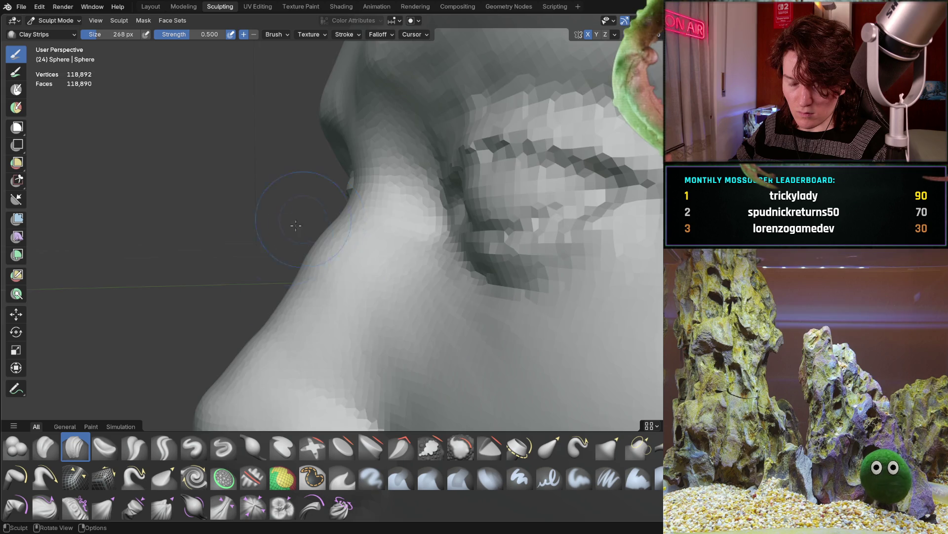
Step: Zoom out and turn the whole head to face front-on
middle_drag(311, 218, 277, 317)
scroll(276, 316, down, 4)
mouse_move(383, 251)
middle_down()
mouse_move(341, 251)
mouse_move(342, 272)
mouse_move(276, 269)
mouse_move(368, 263)
middle_up()
scroll(346, 249, down, 3)
mouse_move(269, 262)
middle_down()
mouse_move(316, 254)
mouse_move(339, 237)
mouse_move(229, 262)
mouse_move(255, 246)
middle_up()
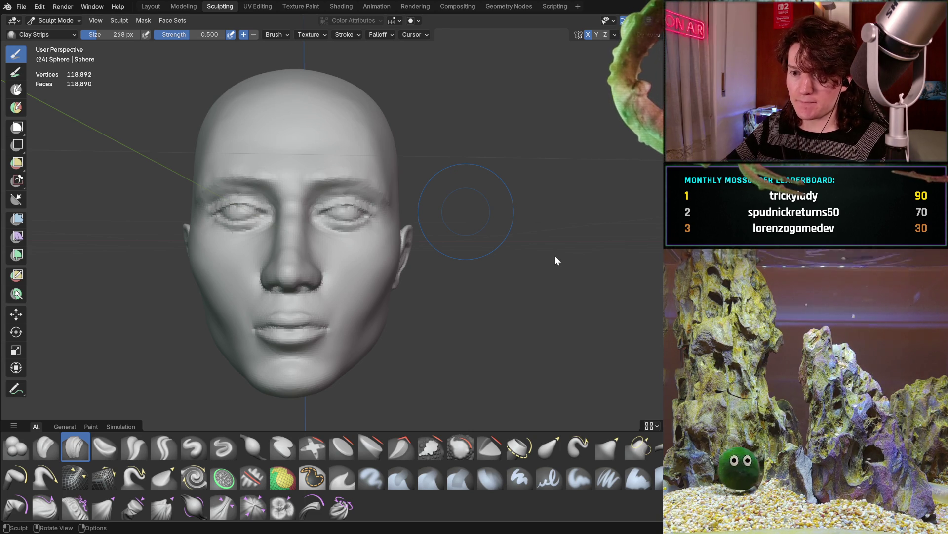
mouse_move(252, 275)
middle_down()
mouse_move(318, 250)
mouse_move(285, 270)
middle_up()
mouse_move(295, 237)
middle_down()
mouse_move(321, 235)
mouse_move(292, 234)
mouse_move(306, 233)
mouse_move(293, 226)
middle_up()
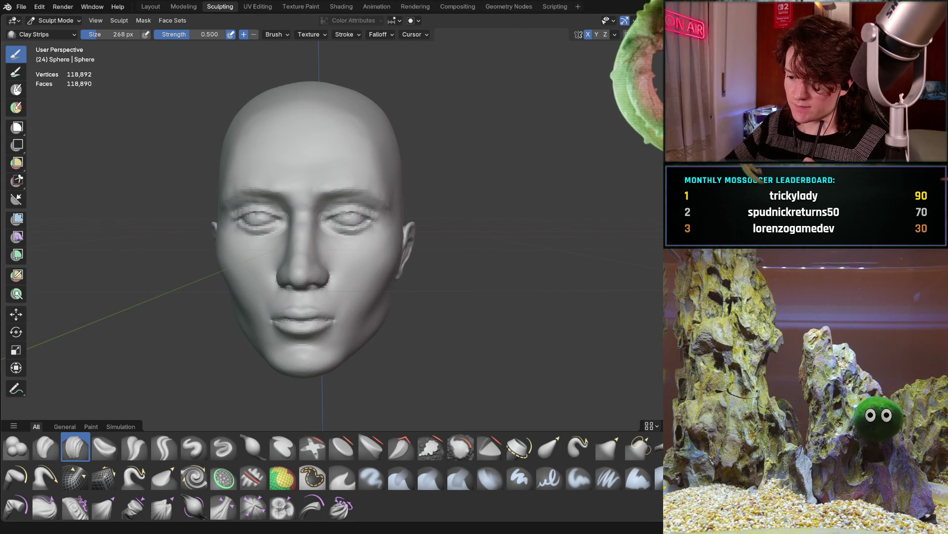